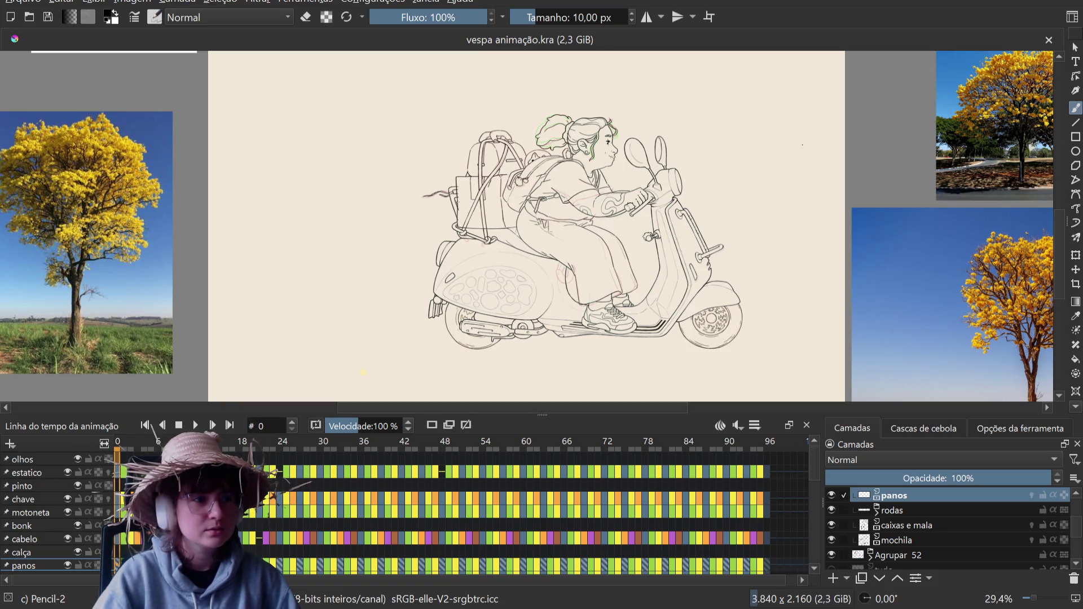
Step: Pan, zoom and tilt the canvas until the backpack straps and knots above the seat fill the view
left_click_drag(587, 231, 519, 279)
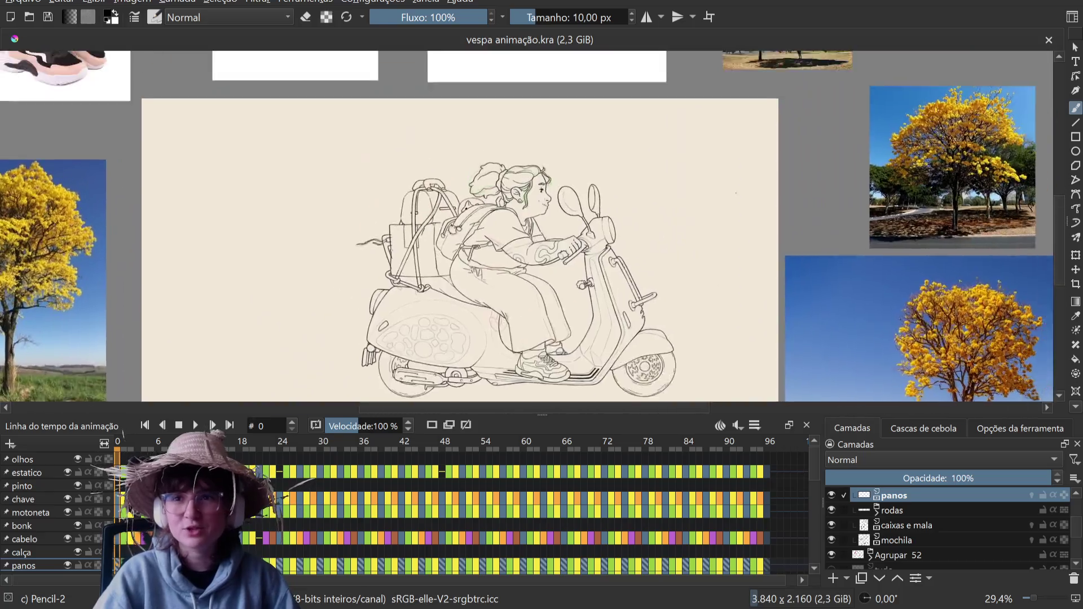
scroll(531, 226, "up", 2)
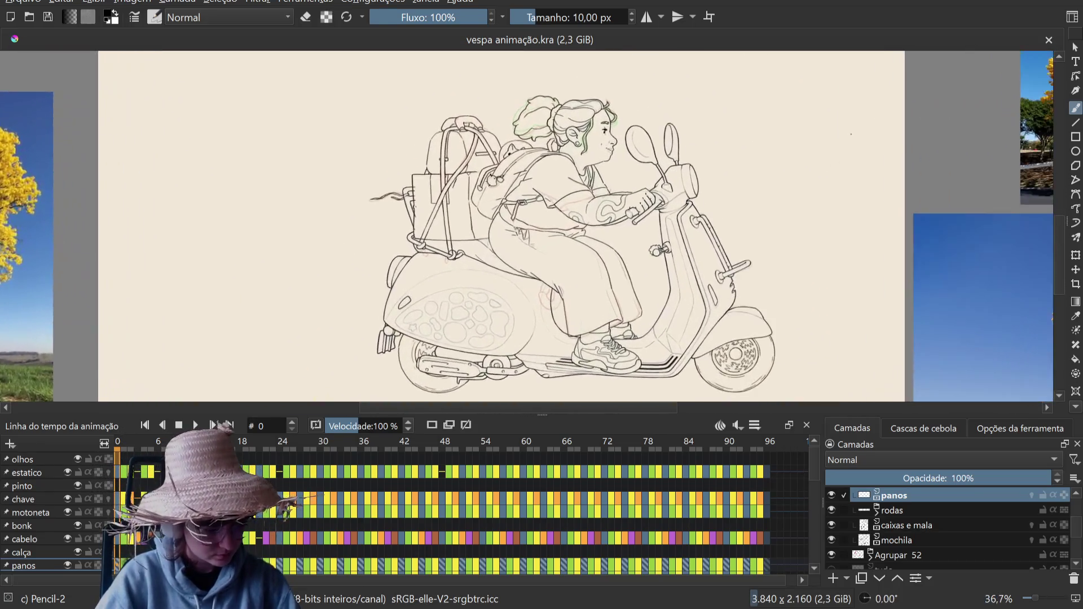
left_click_drag(530, 226, 553, 243)
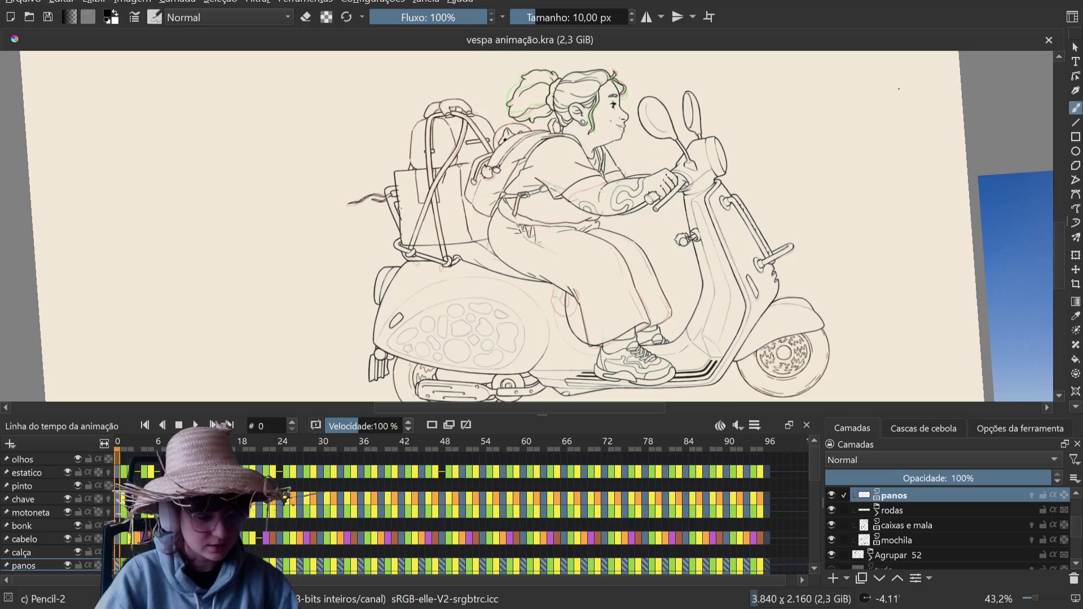
scroll(581, 226, "down", 3)
mouse_move(581, 226)
left_mouse_down()
mouse_move(564, 254)
mouse_move(575, 266)
left_mouse_up()
left_click_drag(541, 225, 643, 237)
mouse_move(542, 226)
left_mouse_down()
mouse_move(522, 201)
mouse_move(662, 221)
left_mouse_up()
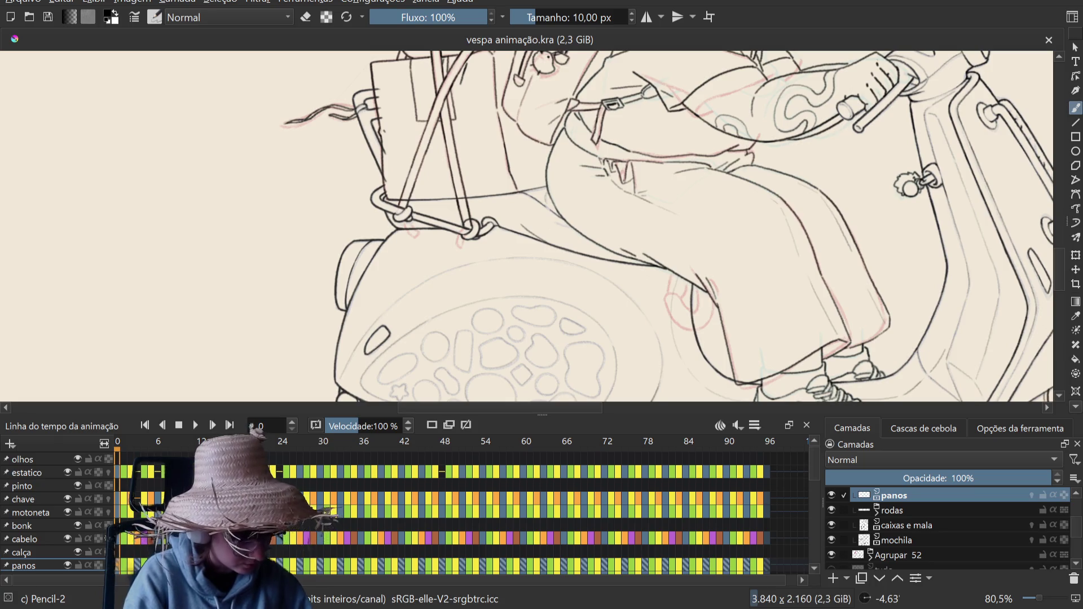
Step: Undo a stray stroke near the bag and zoom in on the straps and knots
left_click_drag(411, 250, 385, 302)
key("ctrl+z")
scroll(390, 273, "up", 3)
mouse_move(389, 273)
left_mouse_down()
mouse_move(508, 293)
mouse_move(599, 234)
left_mouse_up()
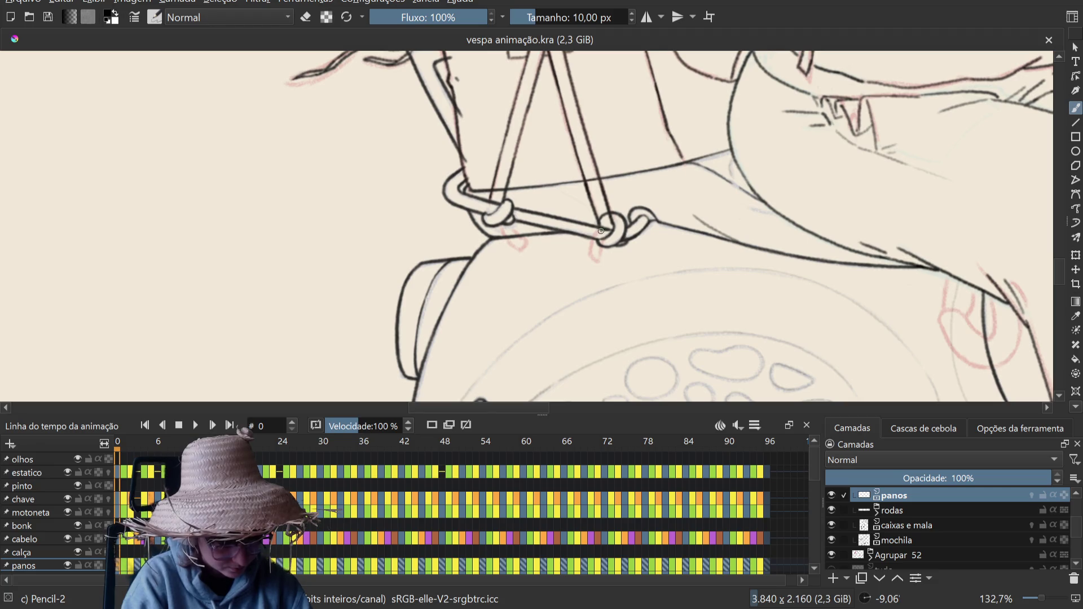
Step: Draw a short strap end dangling below the right knot and bring up the brush smoothing options
left_click_drag(591, 245, 594, 250)
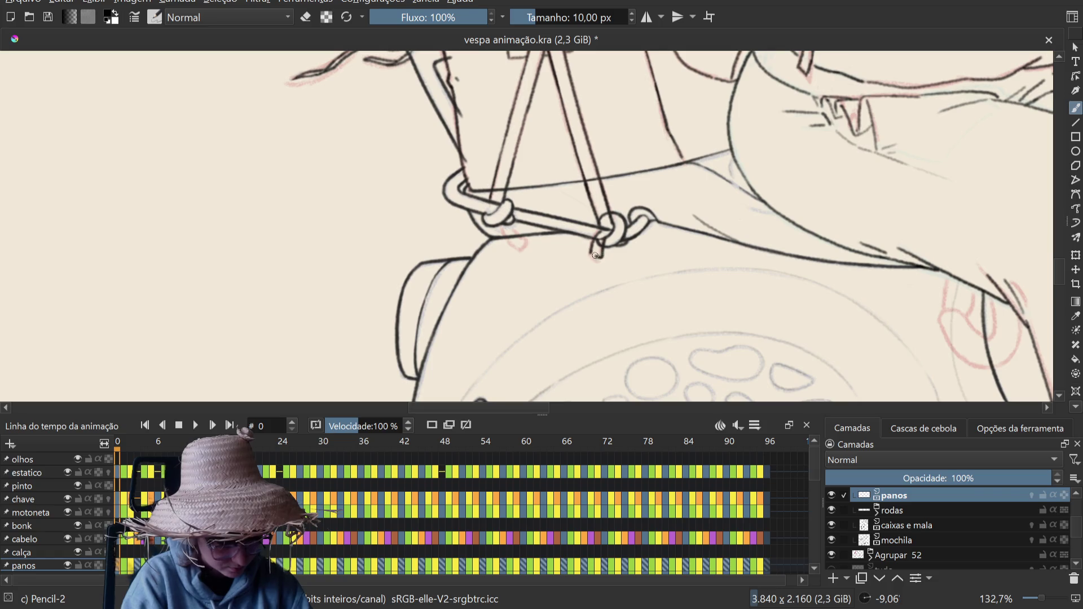
key("ctrl+z")
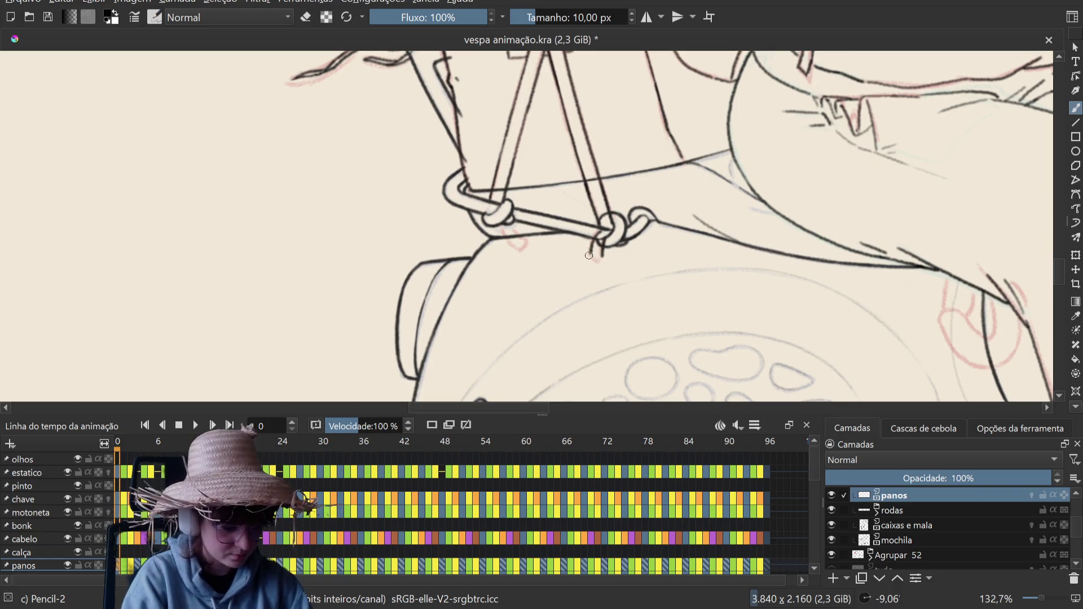
left_click_drag(600, 243, 602, 257)
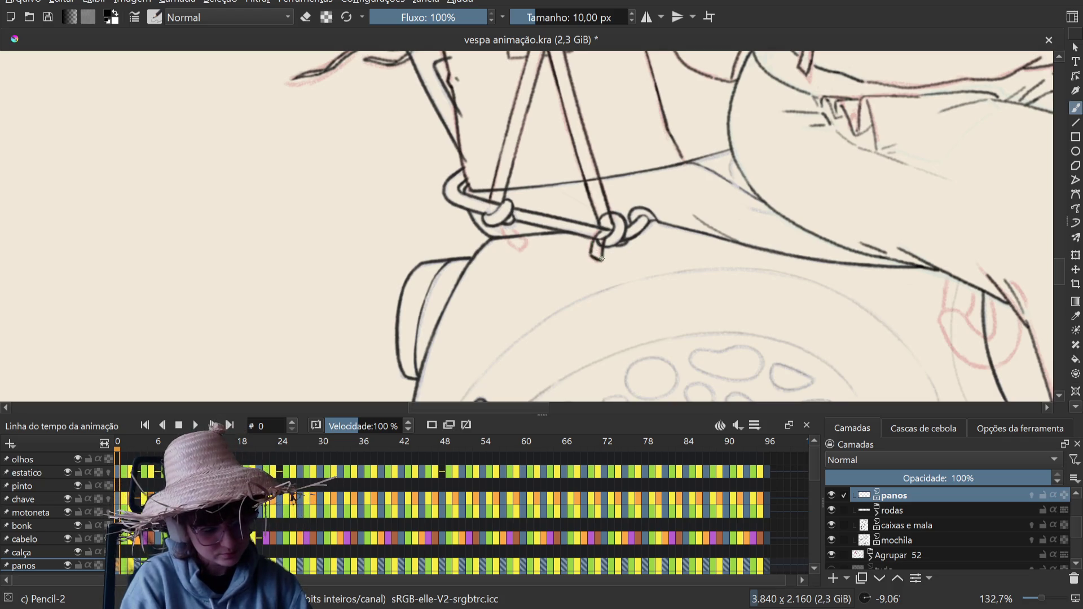
key("ctrl+z")
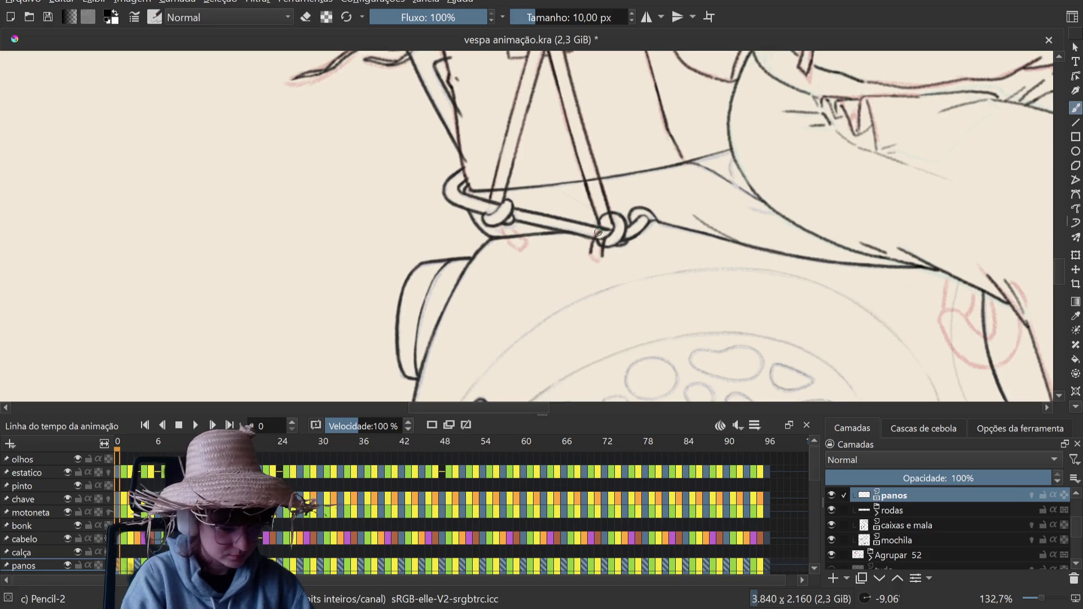
key("backslash")
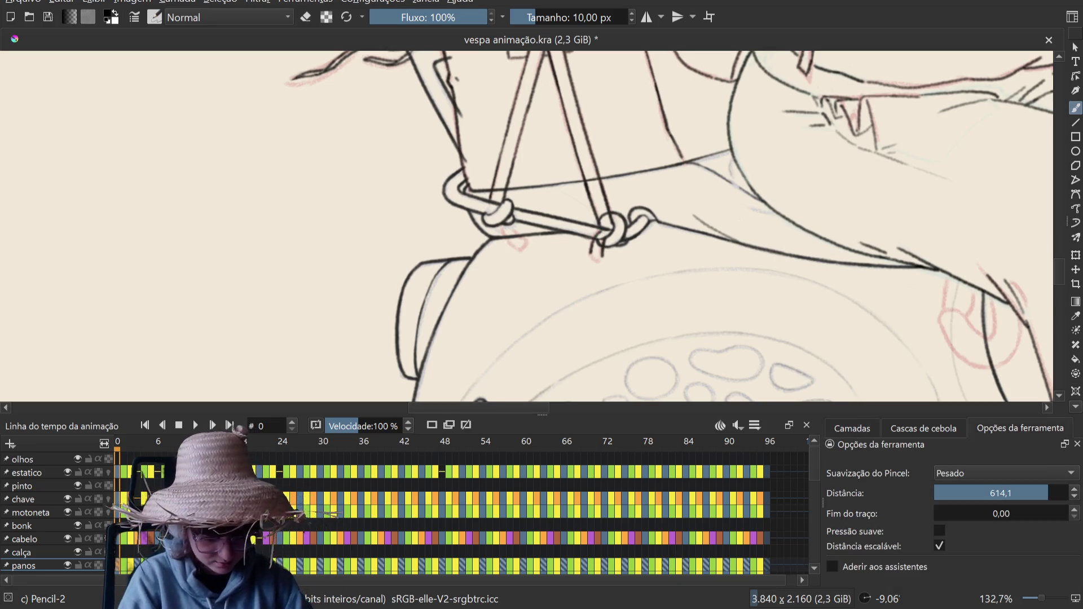
Step: Lower the brush smoothing distance to 104,1 and discard a stray test stroke
left_click(996, 493)
right_click(796, 253)
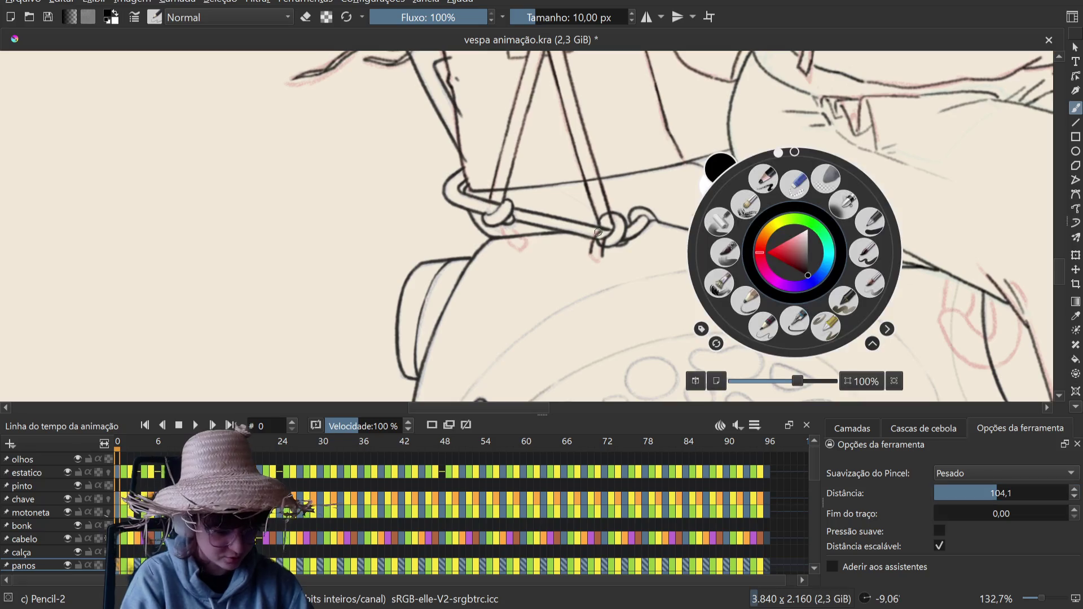
left_click_drag(565, 298, 527, 282)
key("ctrl+z")
key("ctrl+z")
Step: Ink a small looped strap end beneath the knot on frame 0, then move to frame 1
left_click_drag(600, 251, 599, 255)
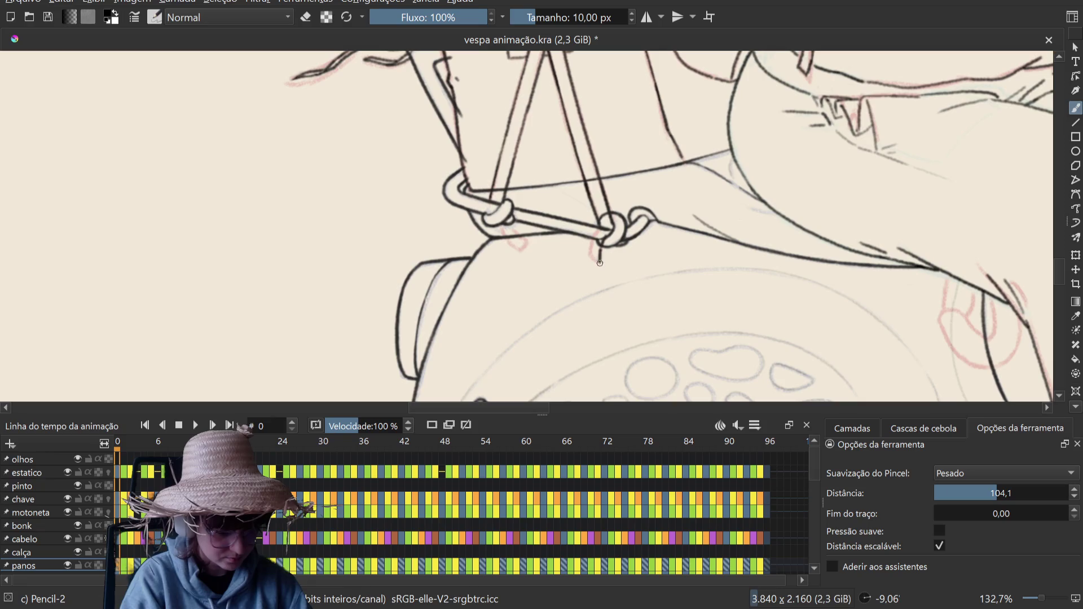
key("ctrl+z")
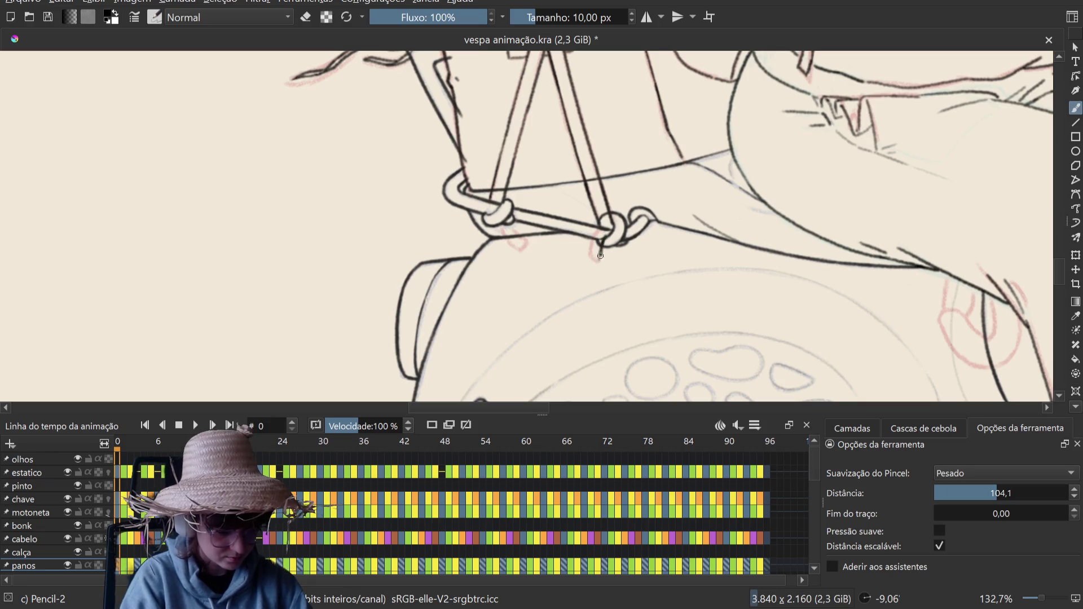
left_click(598, 261)
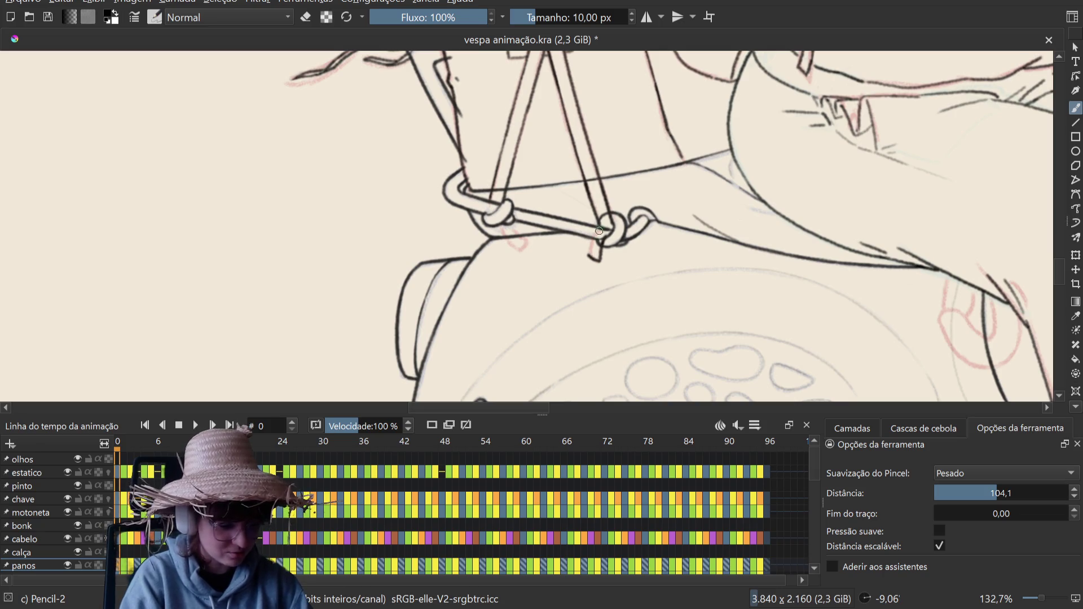
key("ctrl+z")
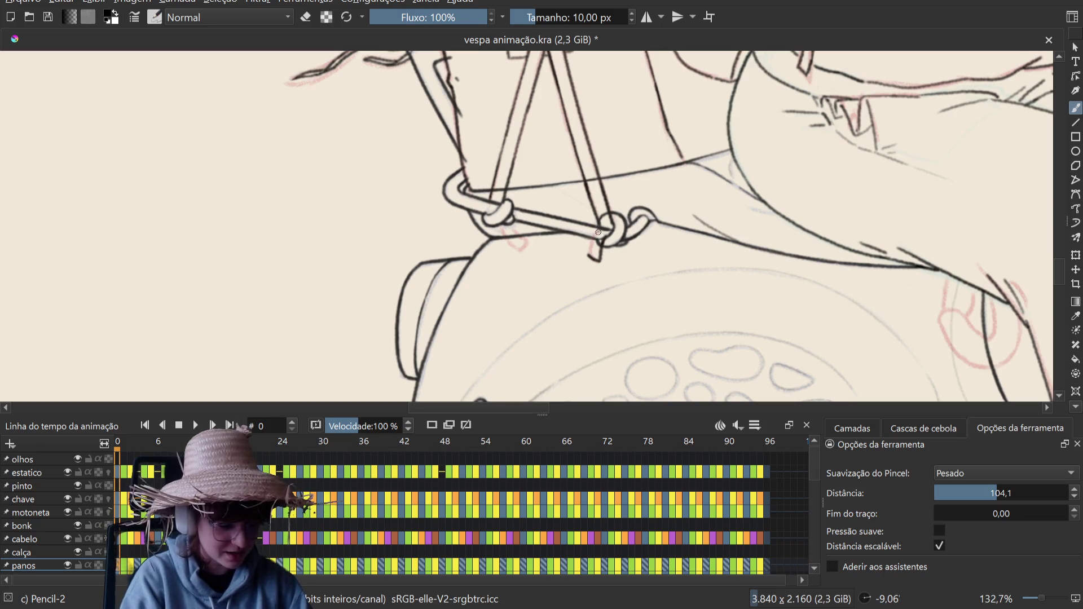
left_click_drag(589, 255, 591, 242)
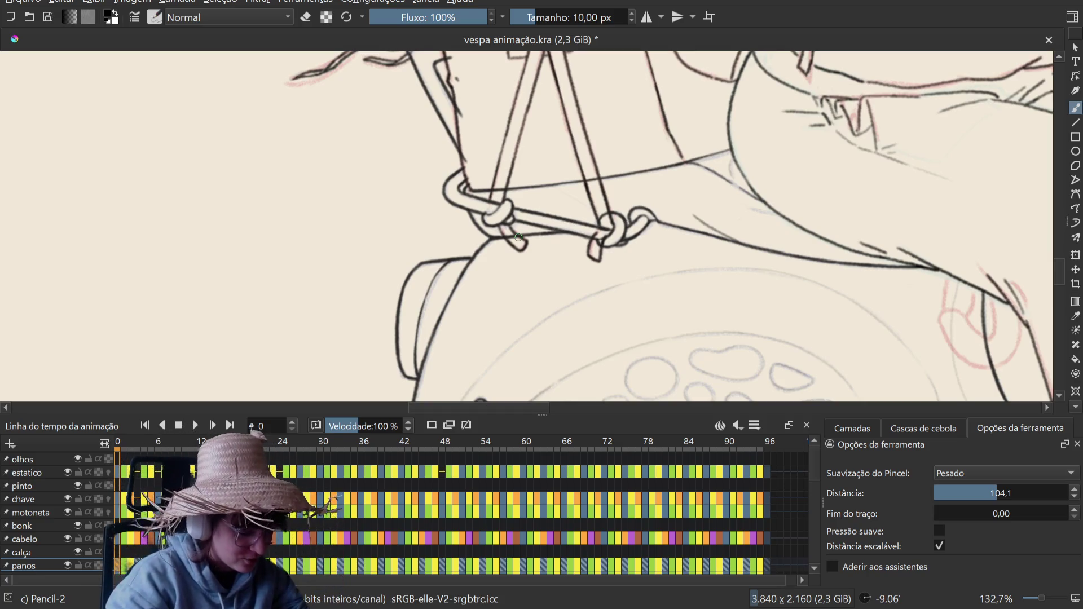
key("period")
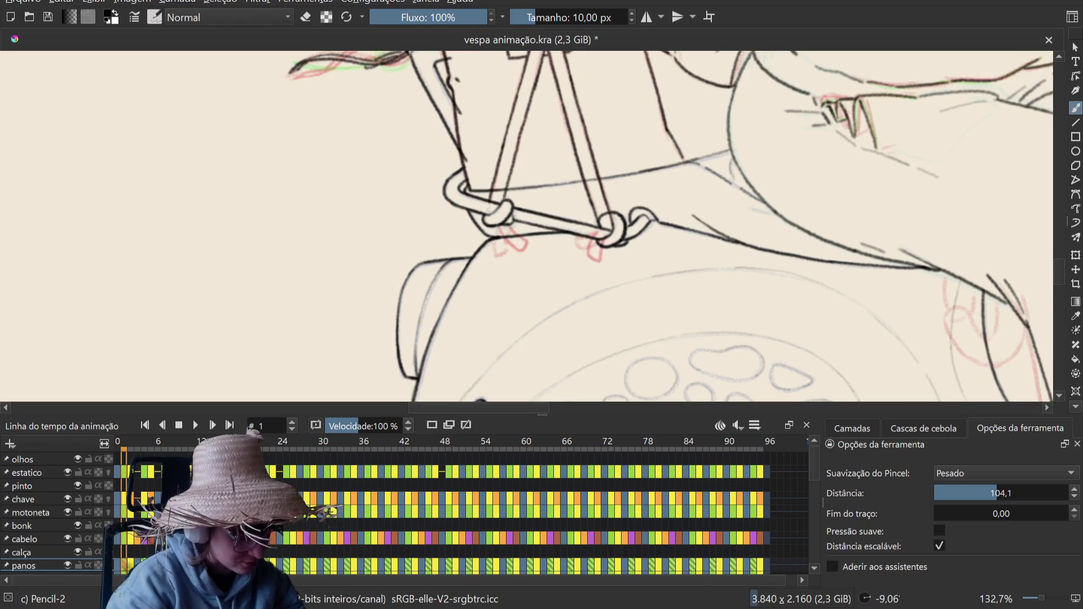
Step: On frame 1, draw a closed dark strap end hanging beneath the left bag knot
mouse_move(498, 213)
left_mouse_down()
mouse_move(643, 175)
mouse_move(619, 225)
mouse_move(608, 207)
left_mouse_up()
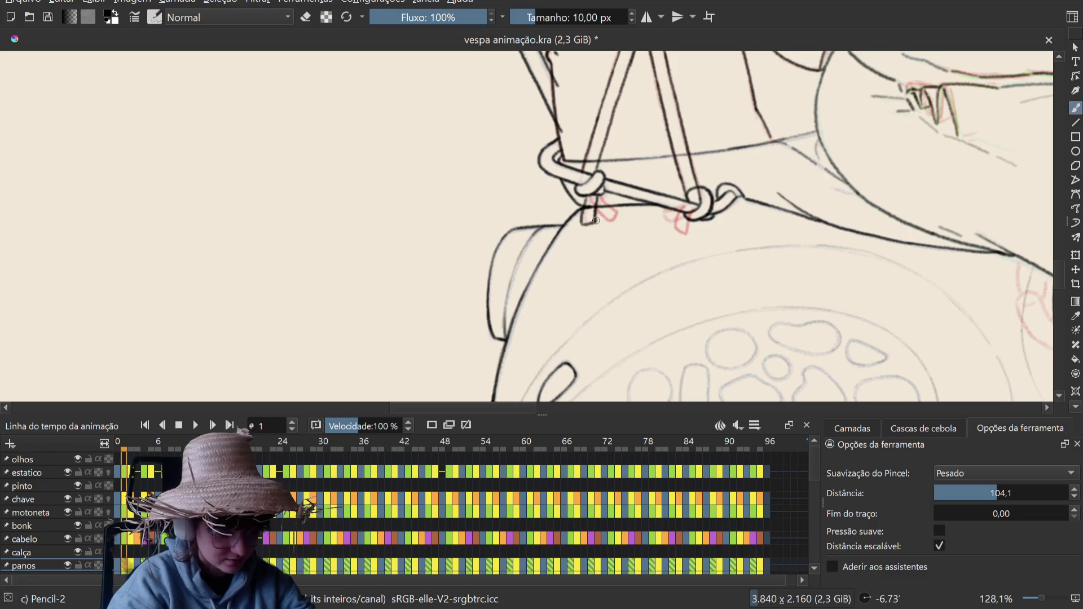
left_click_drag(589, 213, 592, 223)
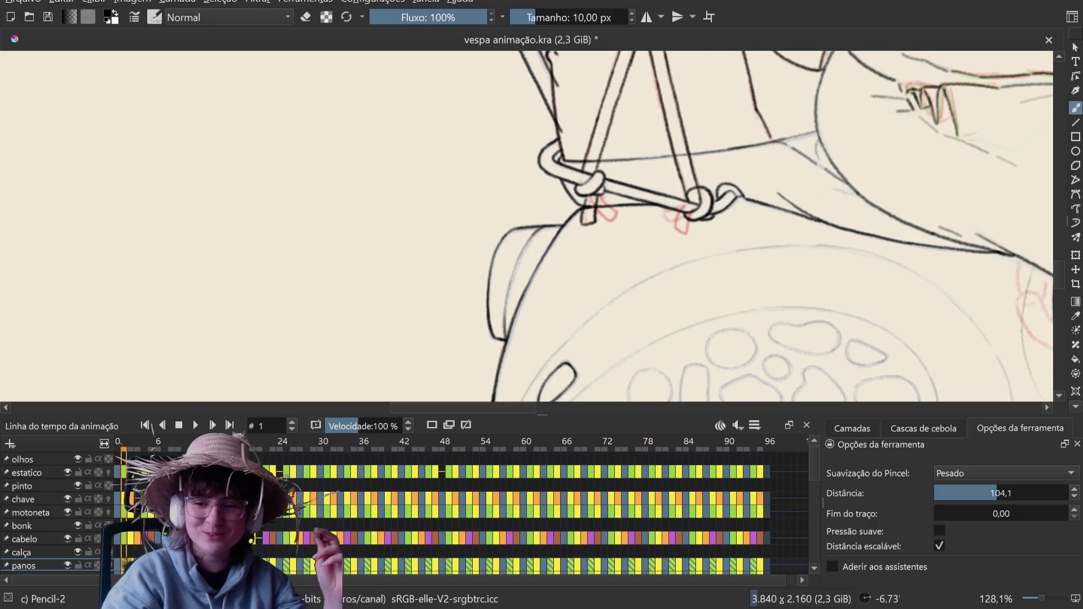
key("ctrl+z")
key("ctrl+z")
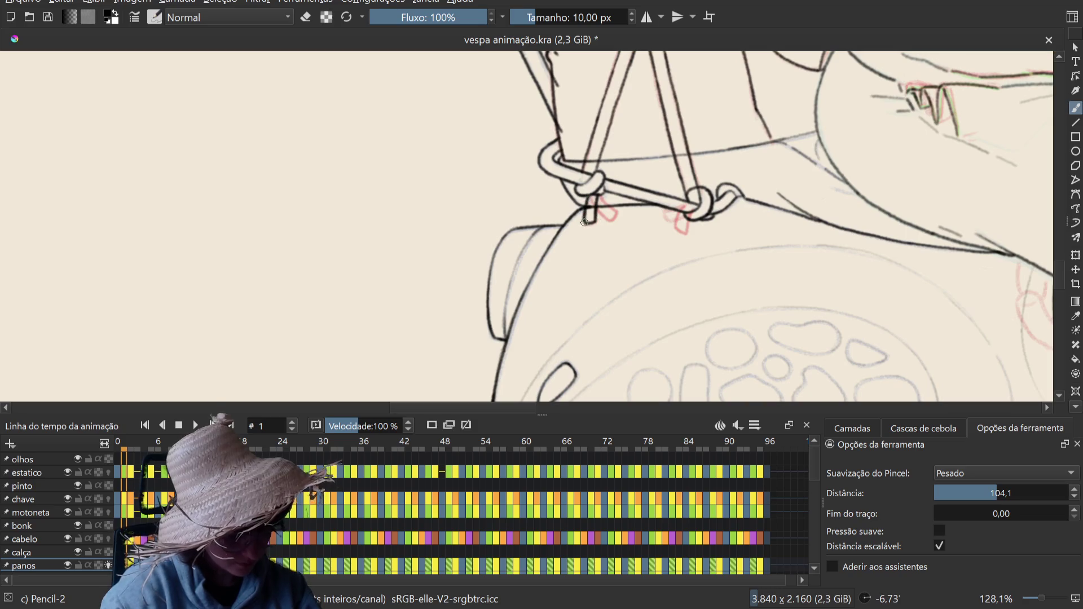
left_click_drag(584, 222, 595, 209)
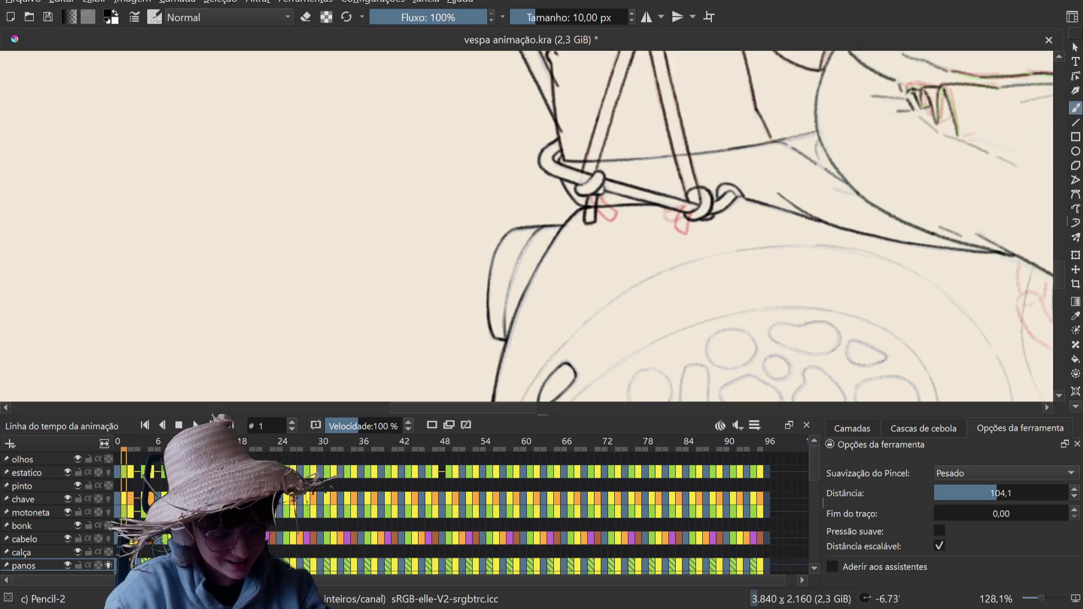
right_click(674, 211)
right_click(674, 211)
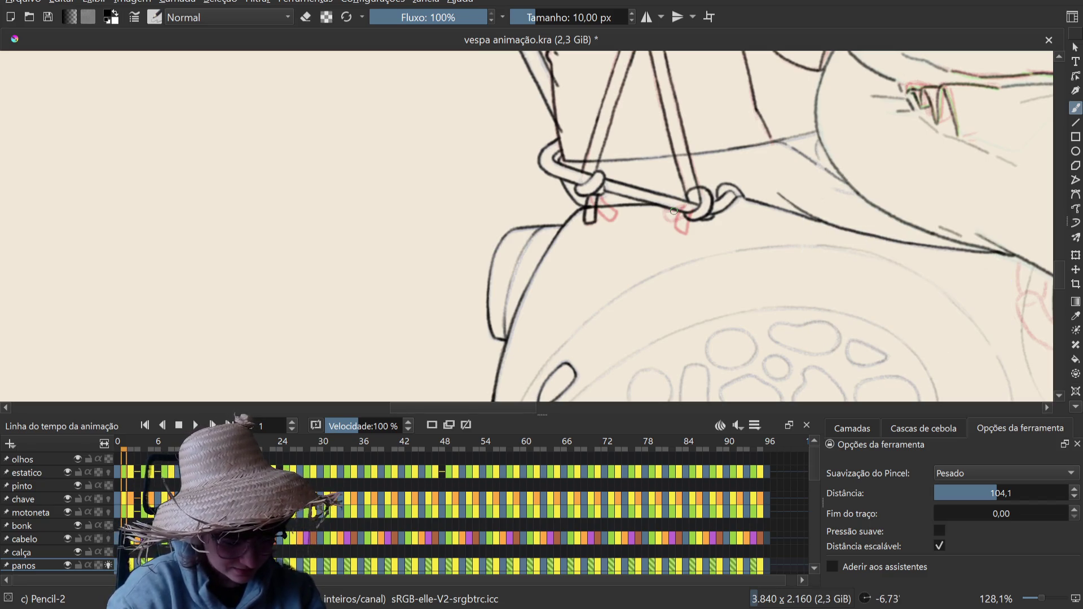
right_click(674, 211)
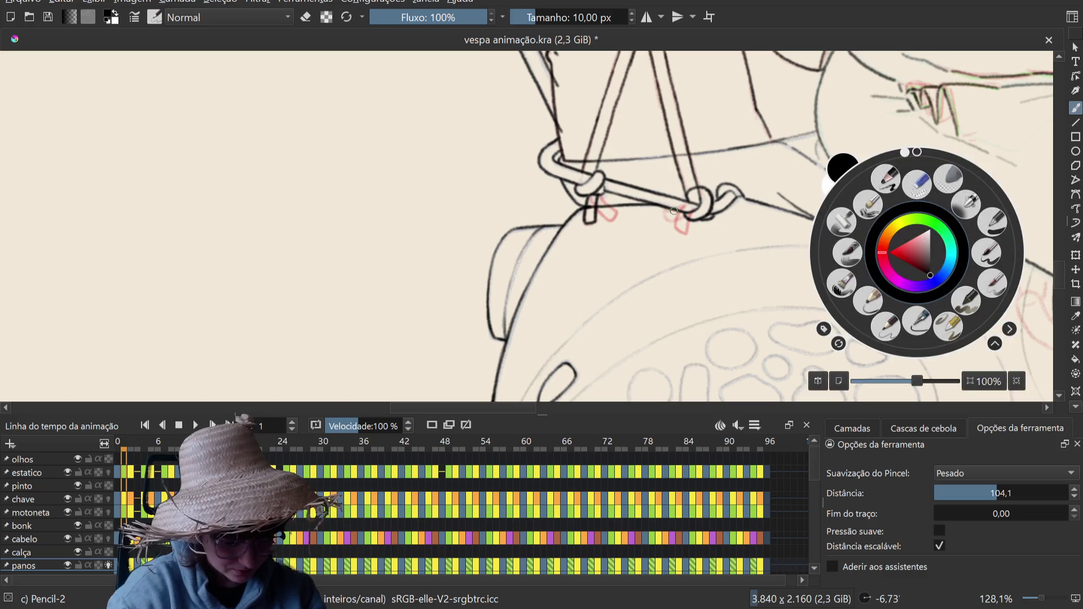
right_click(674, 211)
right_click(674, 210)
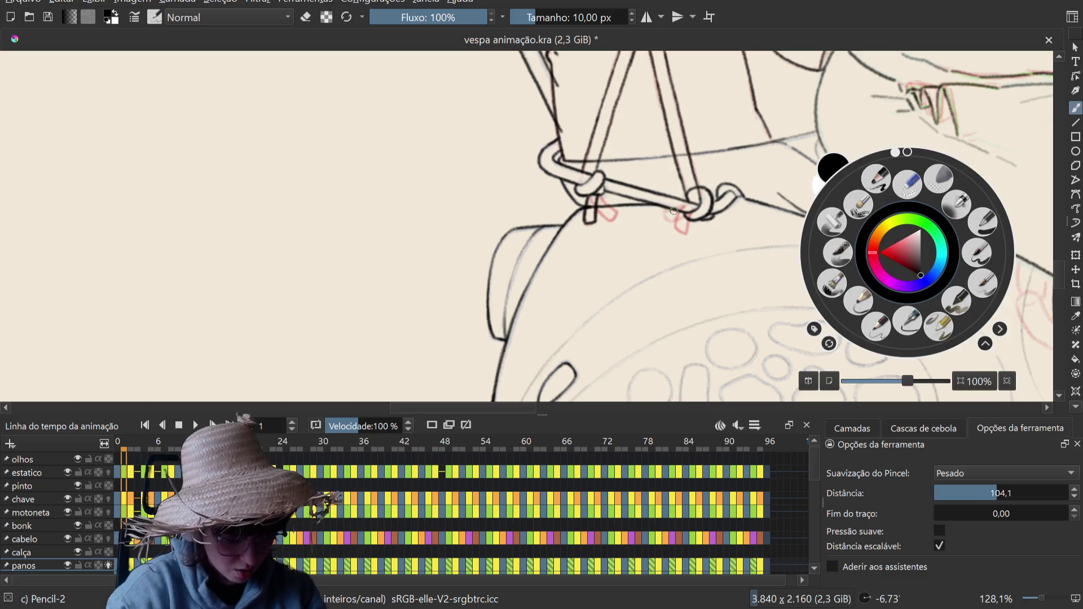
right_click(673, 211)
right_click(674, 211)
right_click(674, 211)
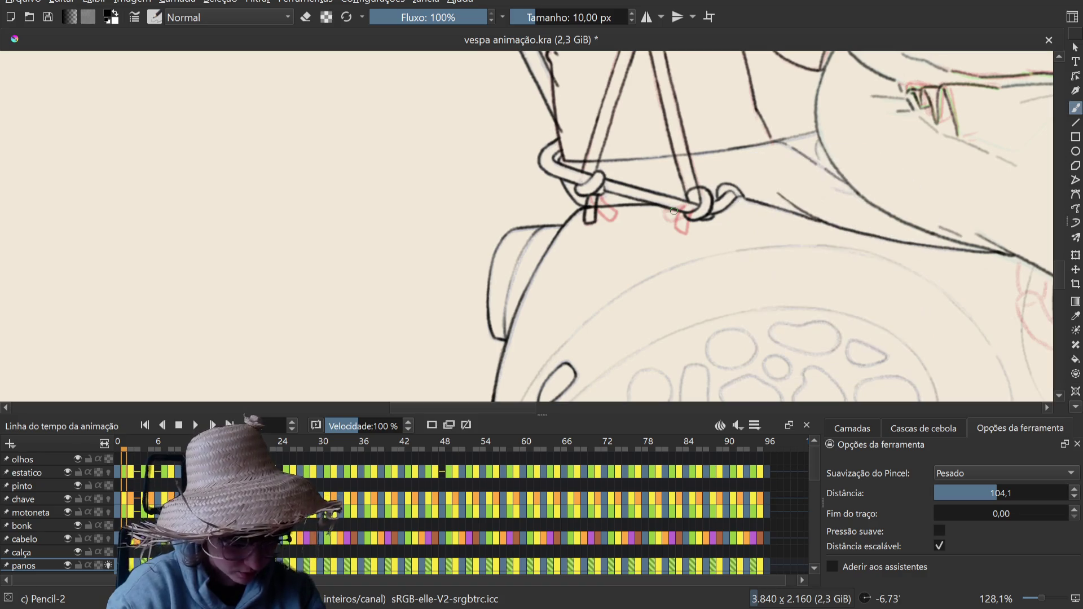
right_click(674, 210)
right_click(674, 210)
right_click(674, 210)
right_click(674, 210)
right_click(673, 211)
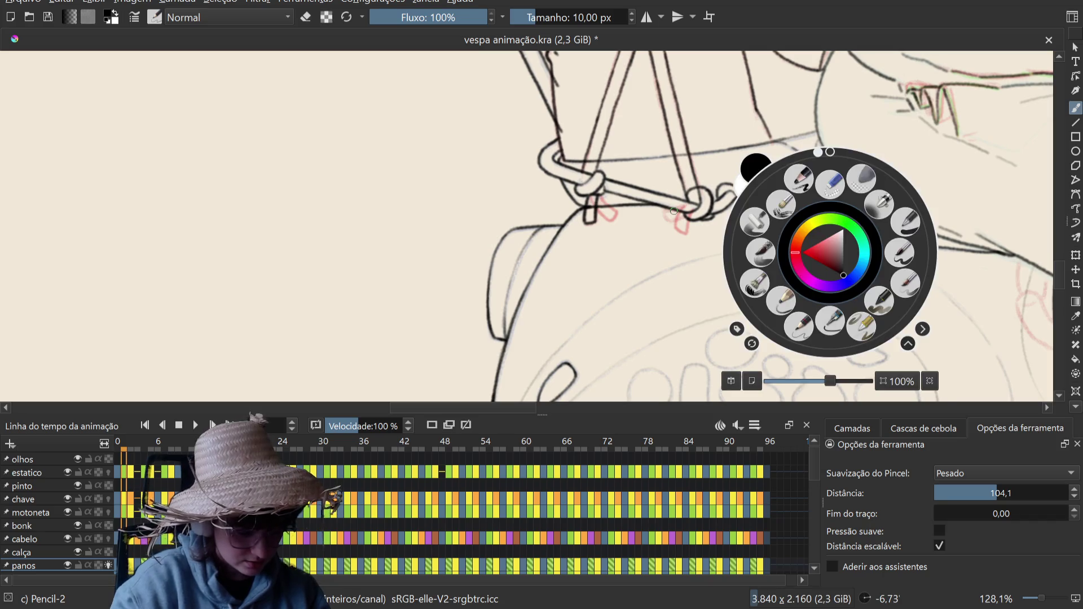
right_click(674, 210)
right_click(674, 210)
right_click(674, 210)
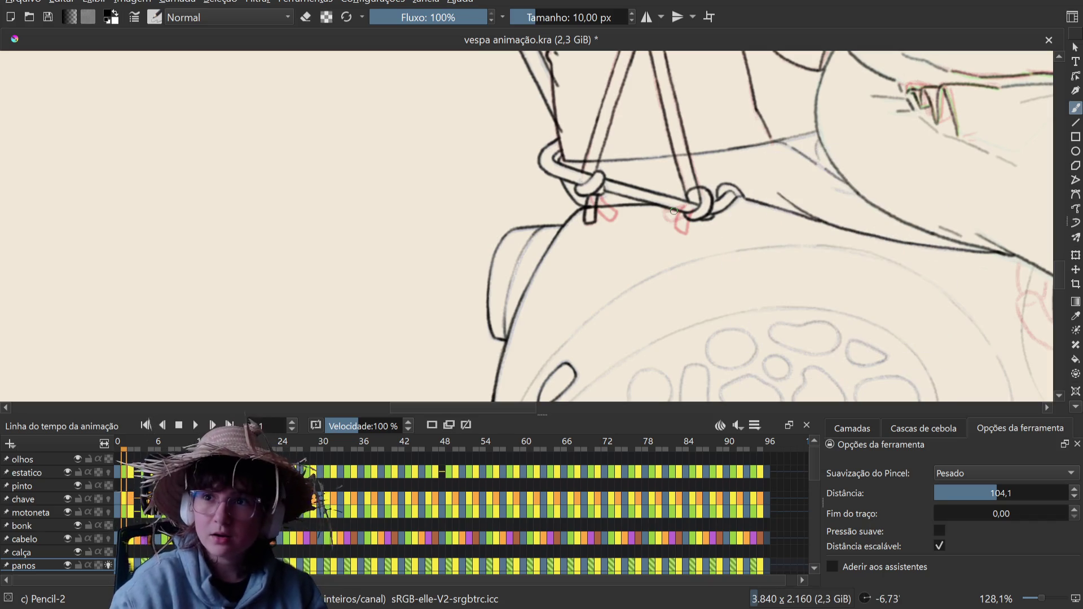
right_click(674, 210)
right_click(673, 210)
right_click(674, 211)
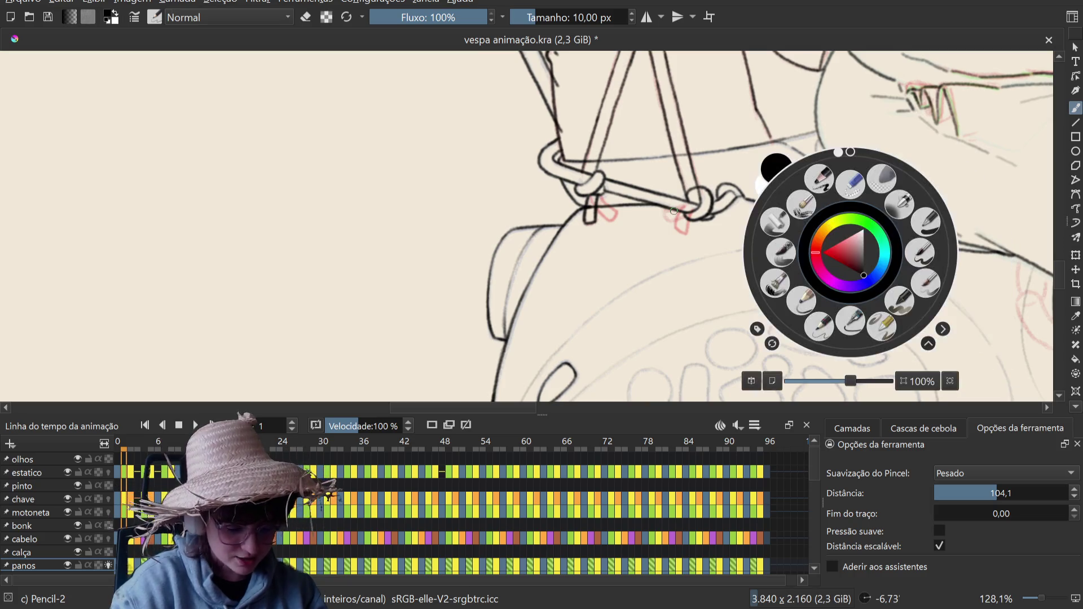
right_click(673, 210)
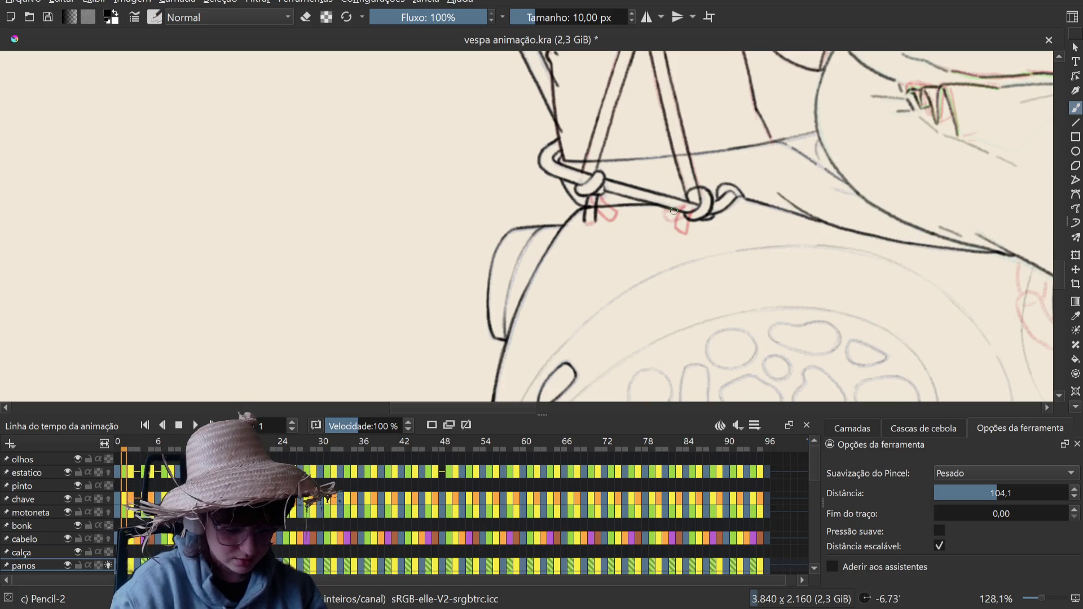
right_click(673, 211)
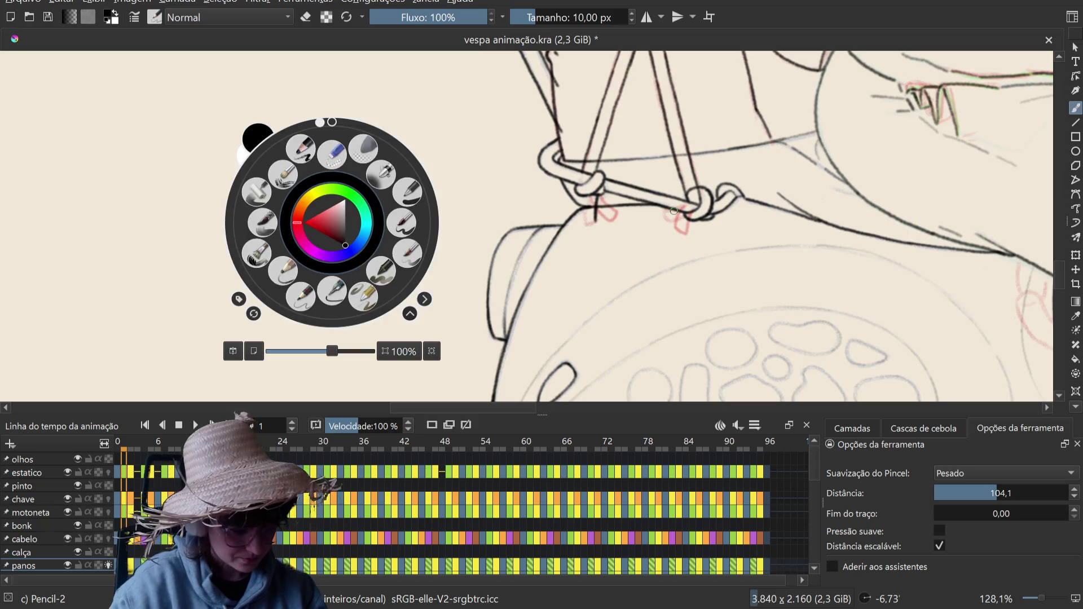
right_click(674, 211)
right_click(674, 210)
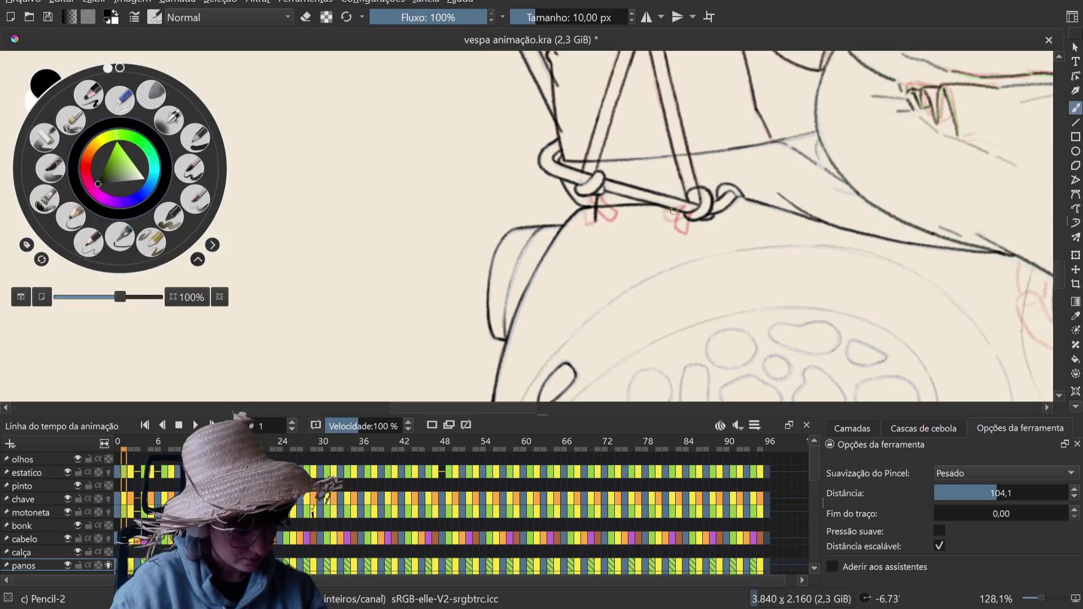
right_click(673, 210)
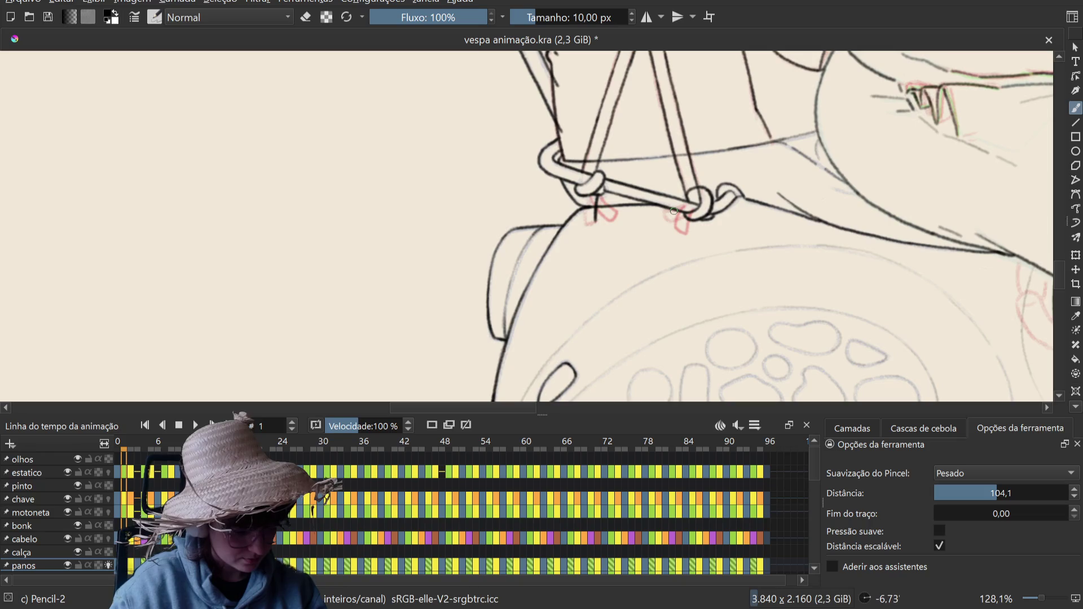
Step: Pan, zoom and tilt the canvas to frame the chick keychain and the scooter's rear panel
left_click_drag(674, 210, 661, 216)
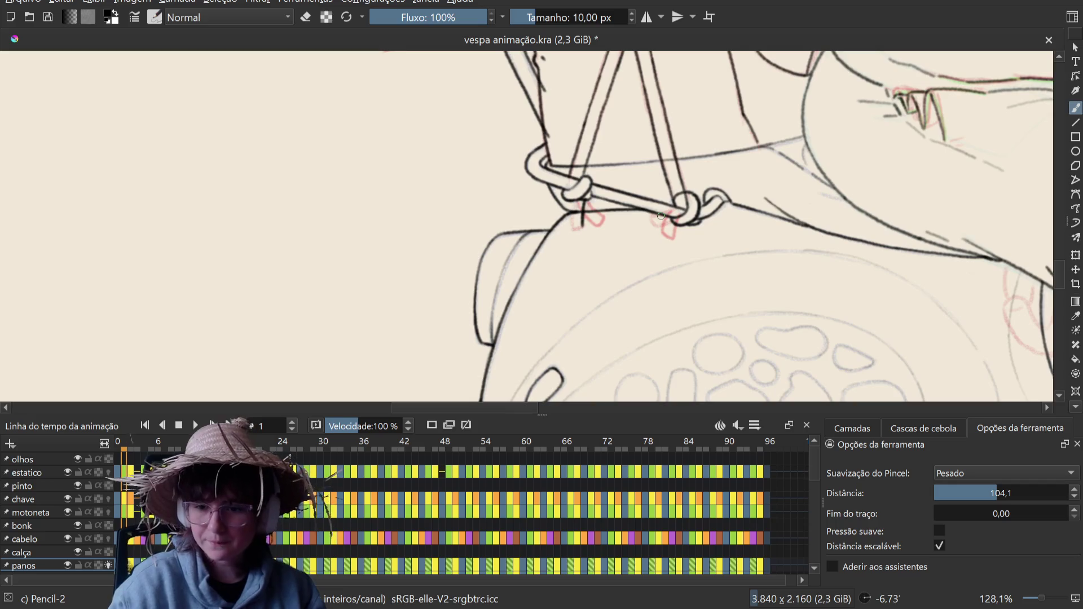
mouse_move(661, 217)
left_mouse_down()
mouse_move(664, 190)
mouse_move(680, 184)
left_mouse_up()
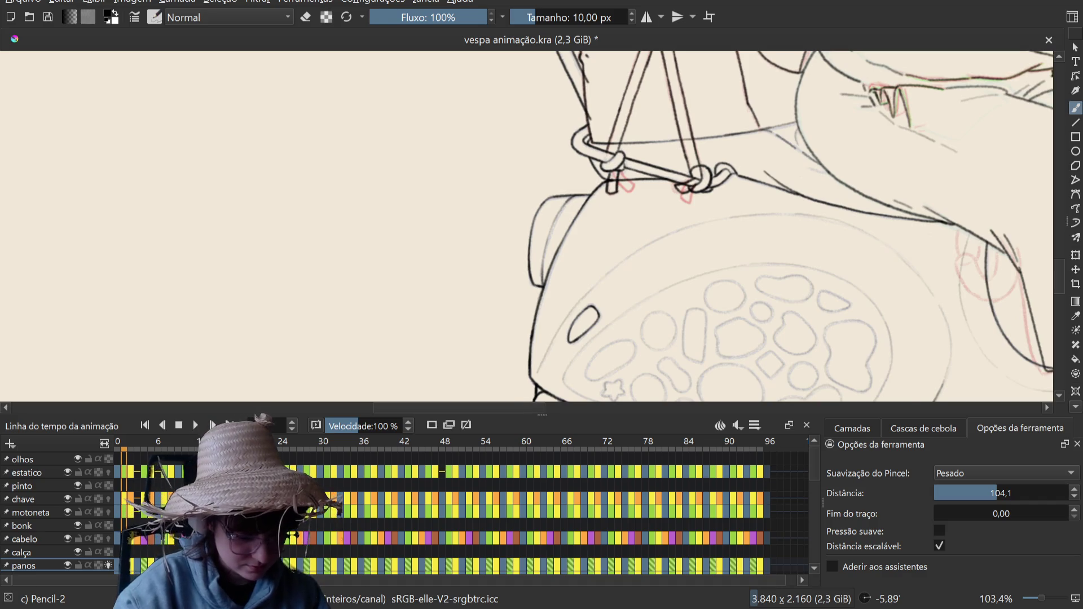
Step: Advance to animation frame 2 and save the file
scroll(668, 157, "up", 2)
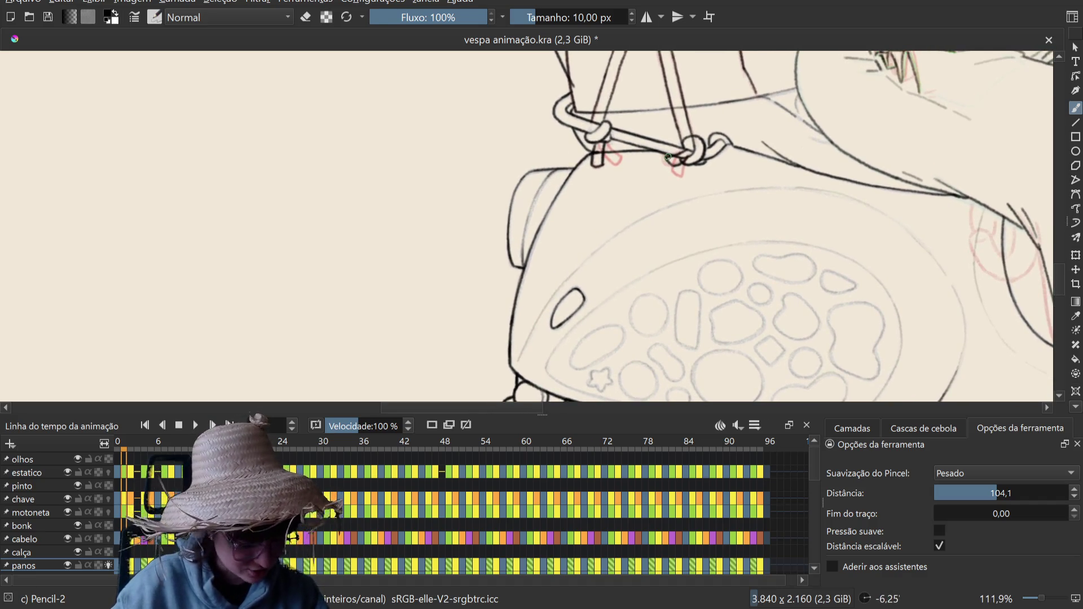
key("period")
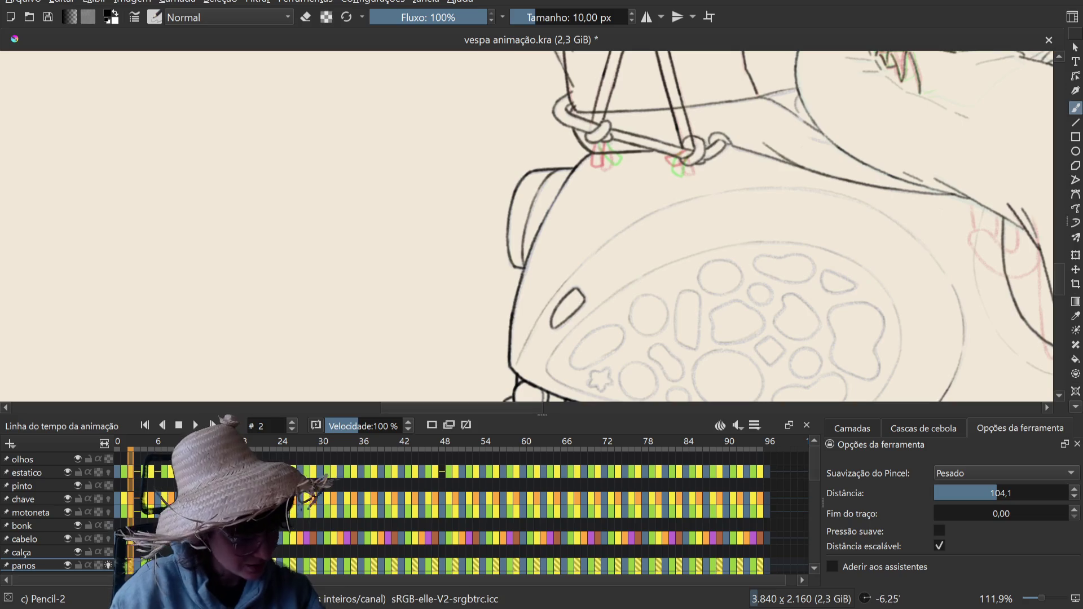
key("ctrl+s")
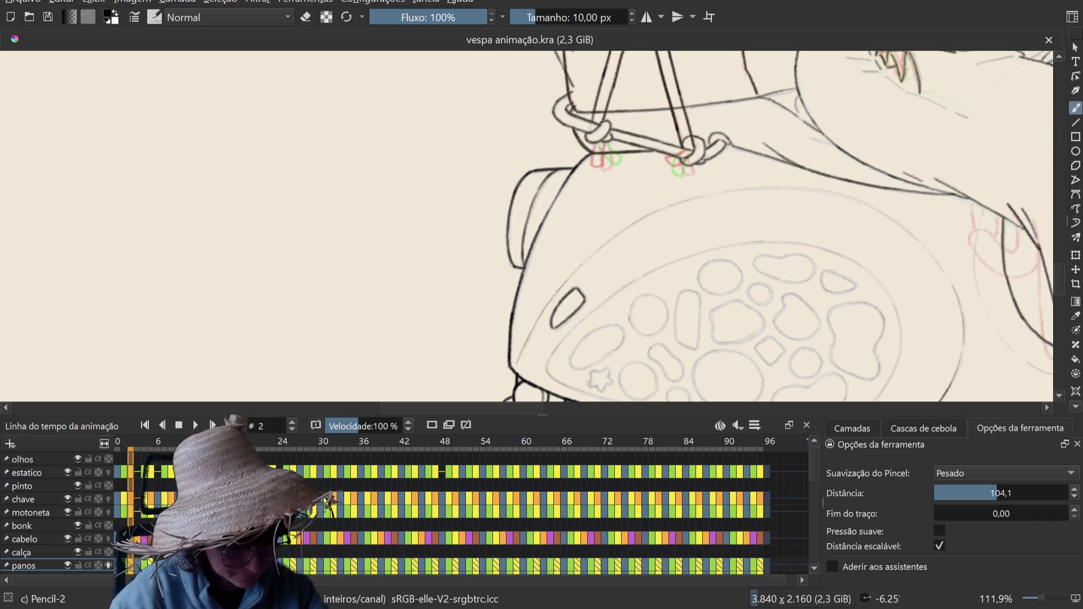
Step: Ink a short line of the dangling chick keychain on frame 2 and save again
right_click(597, 152)
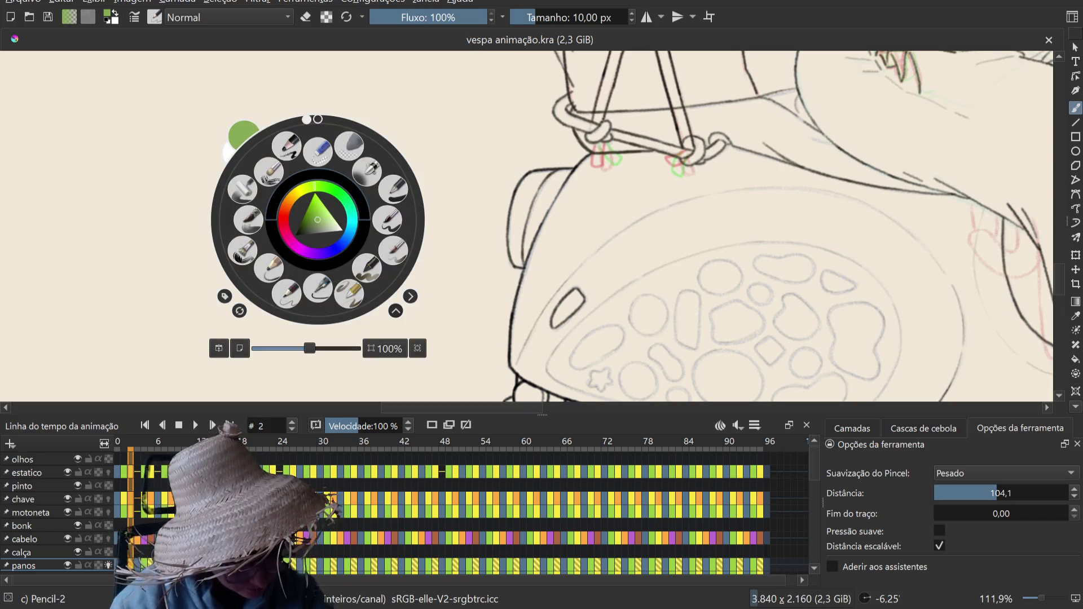
left_click(568, 185)
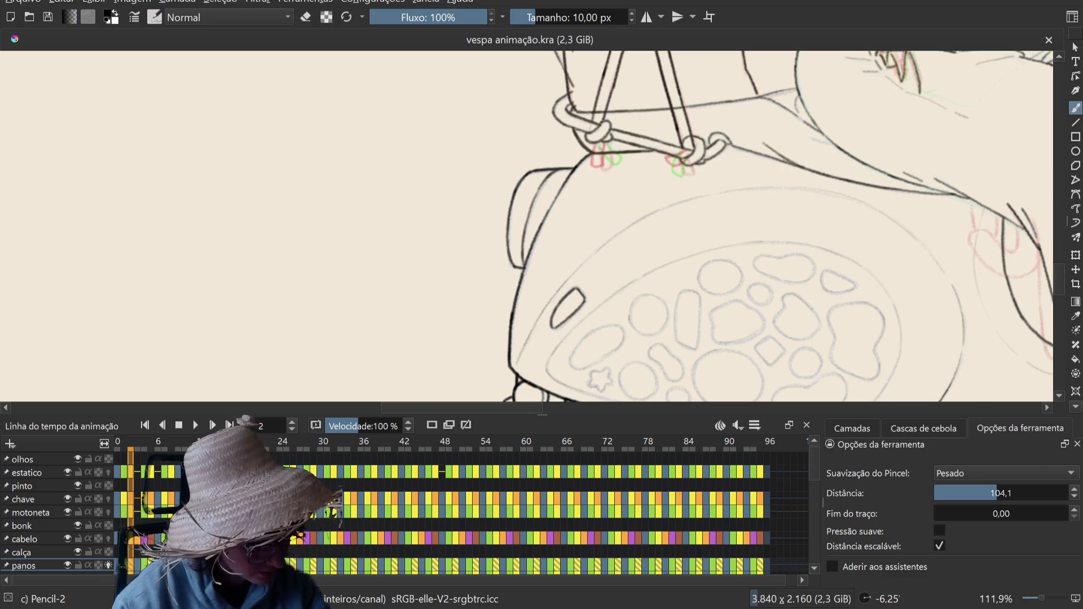
left_click_drag(607, 166, 602, 164)
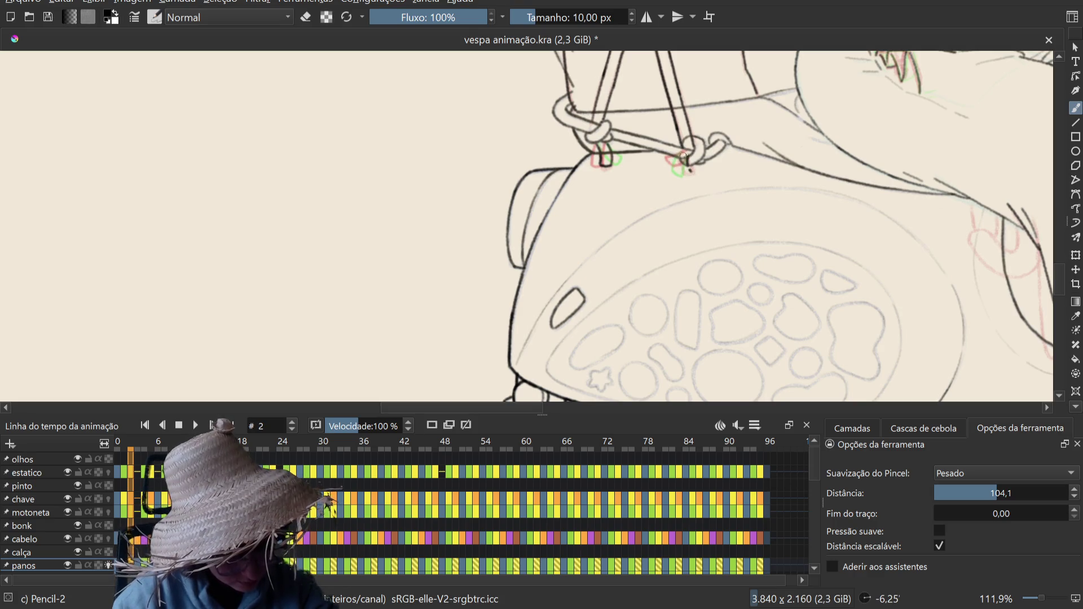
right_click(684, 153)
left_click(683, 151)
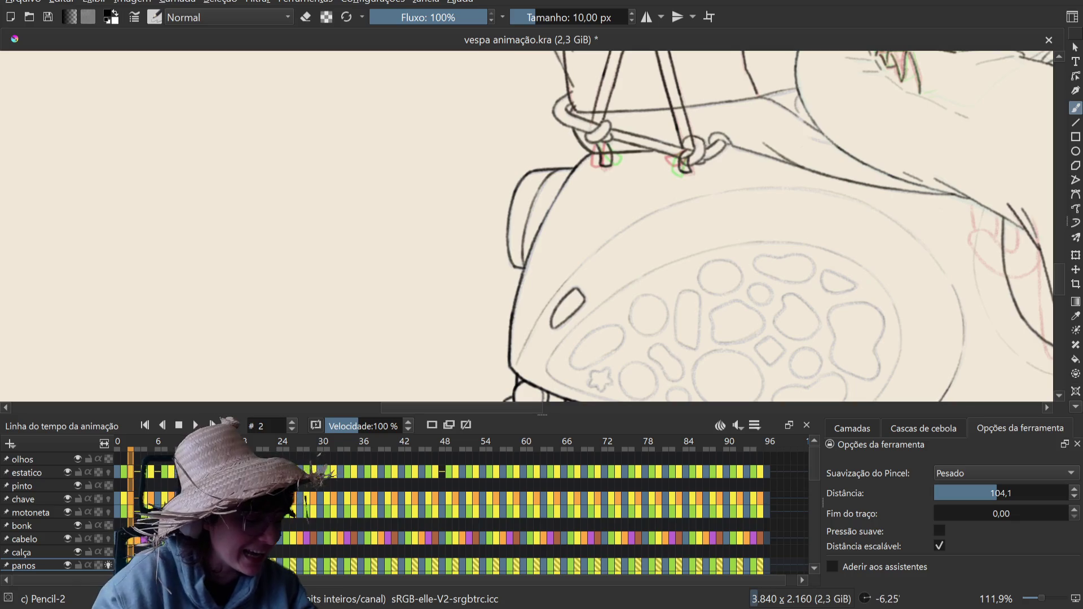
key("ctrl+s")
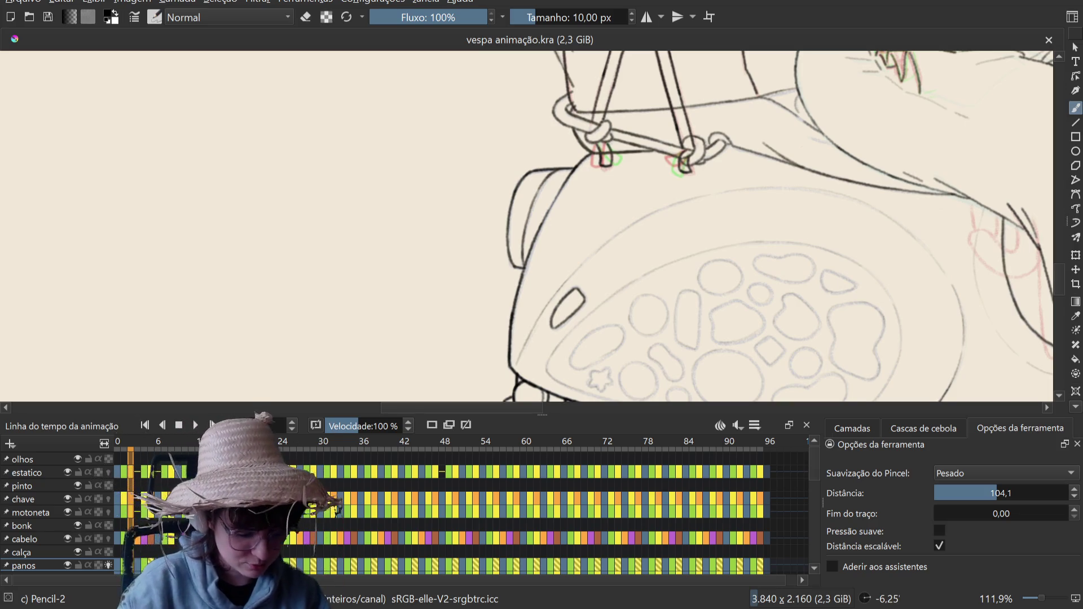
Step: Step ahead two frames, turn off the panos layer's onion skins, and step back one frame
key("period")
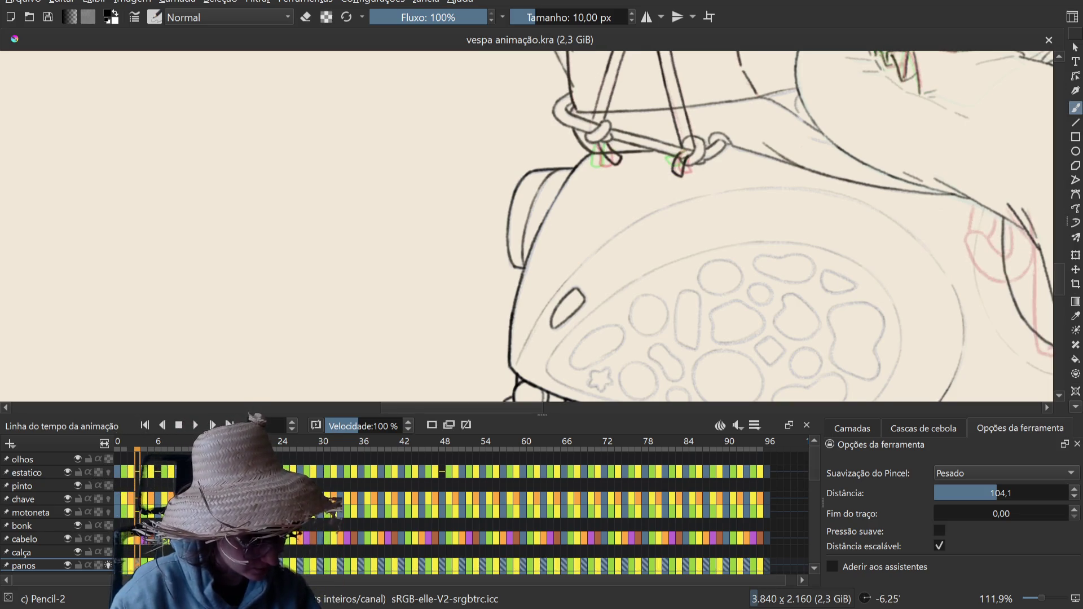
key("period")
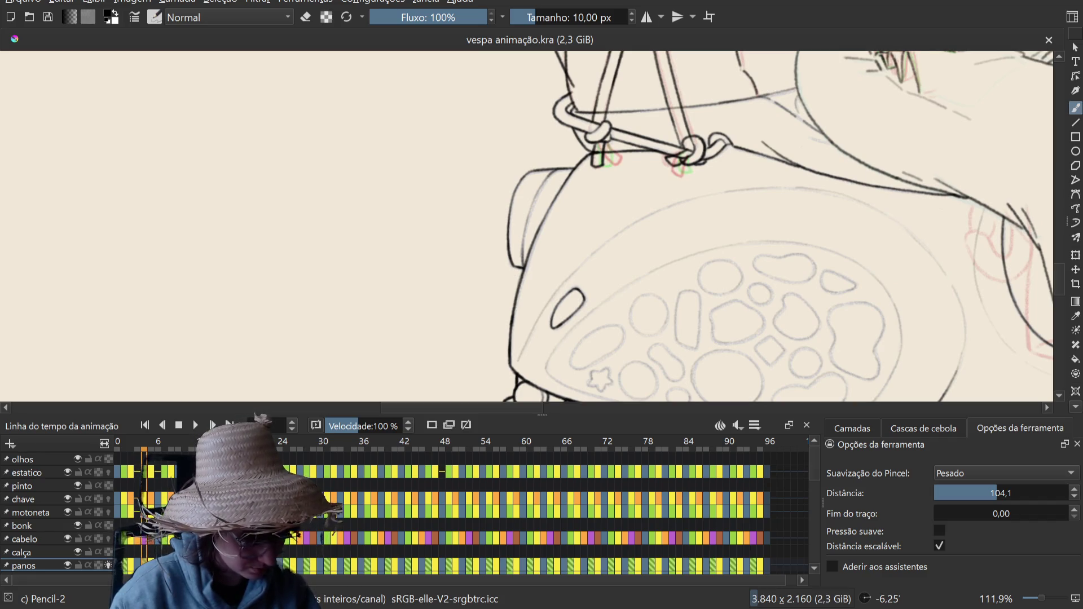
left_click(109, 566)
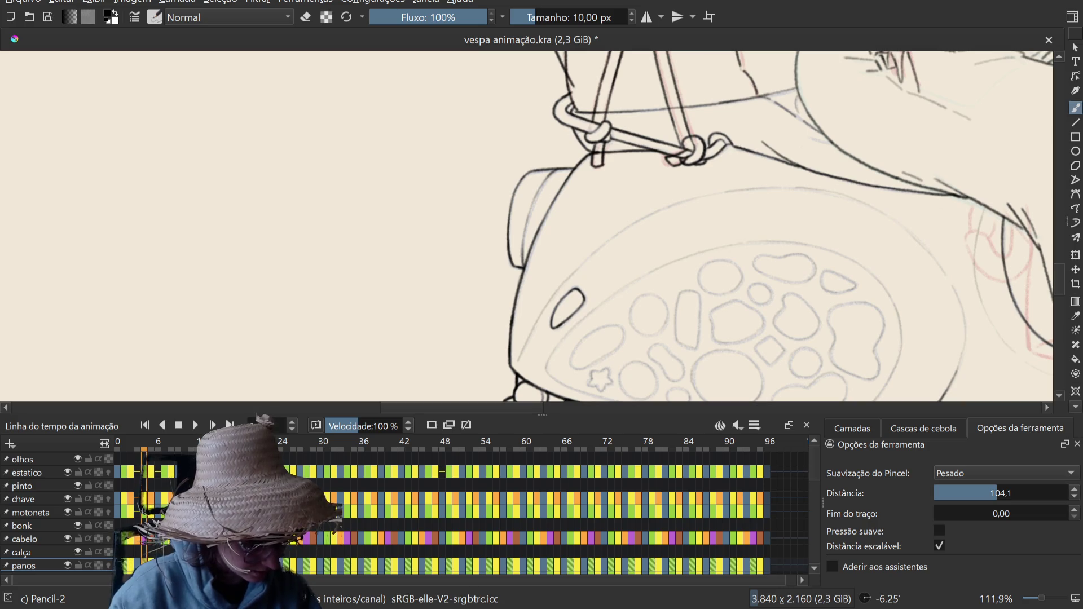
key("comma")
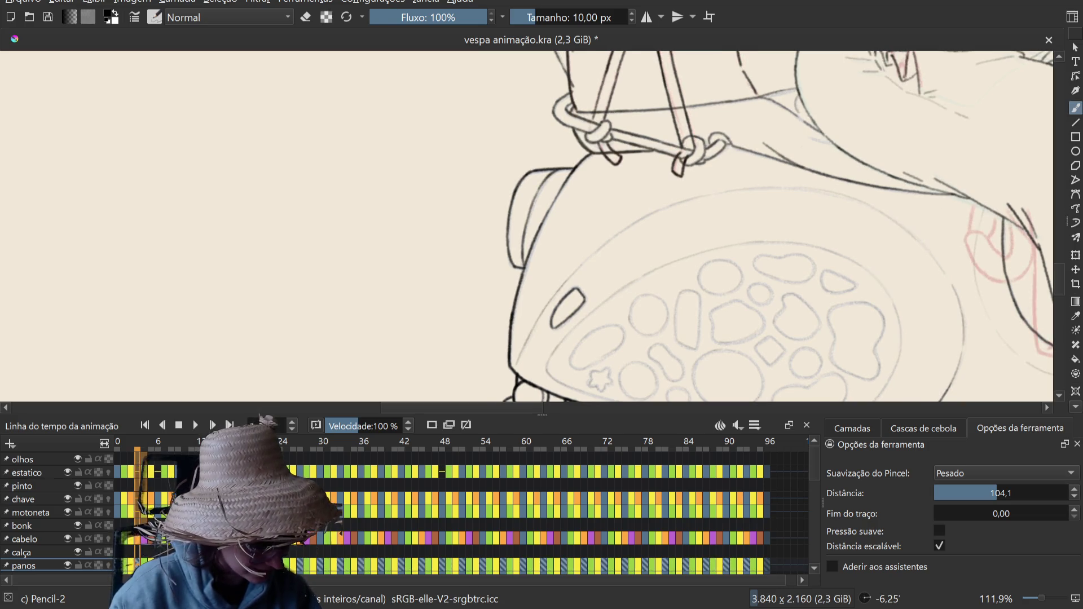
Step: Jump about six frames ahead and make the calça layer the active layer
key("space")
left_click(22, 552)
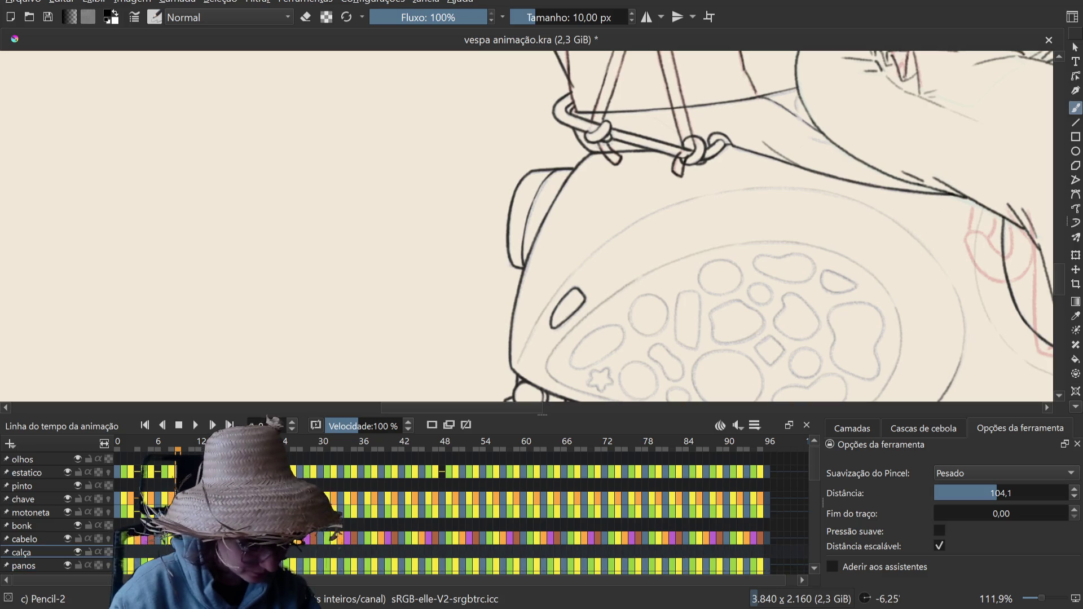
scroll(395, 514, "down", 2)
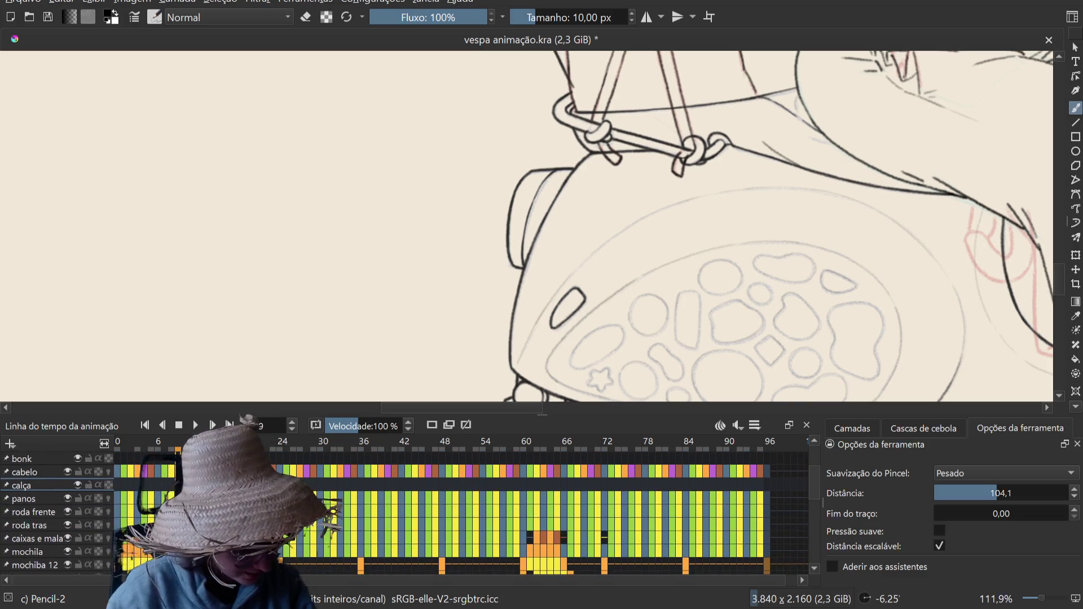
scroll(395, 513, "down", 1)
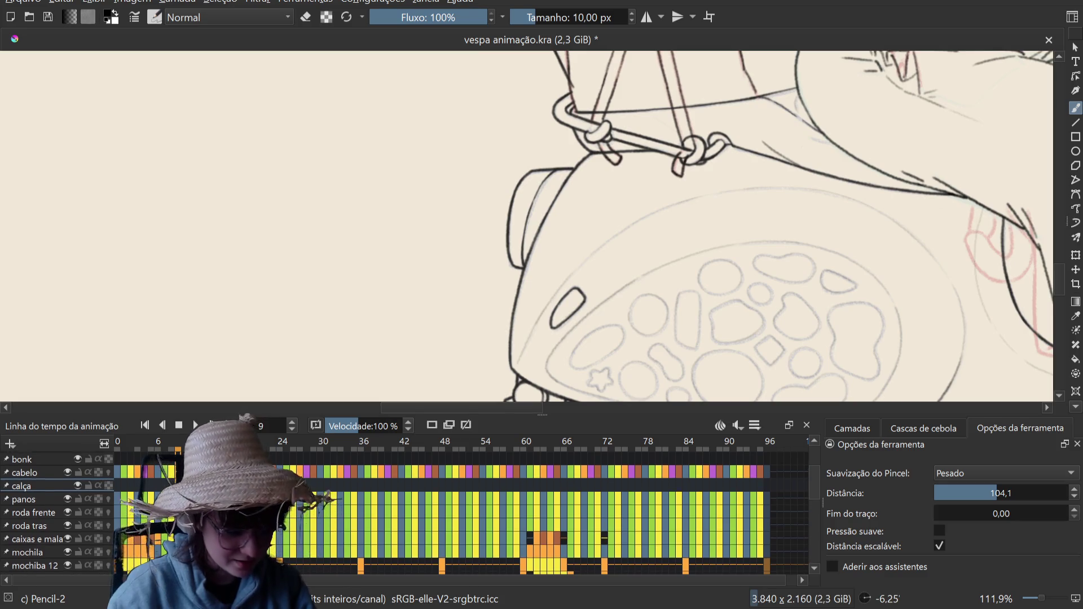
scroll(395, 513, "up", 1)
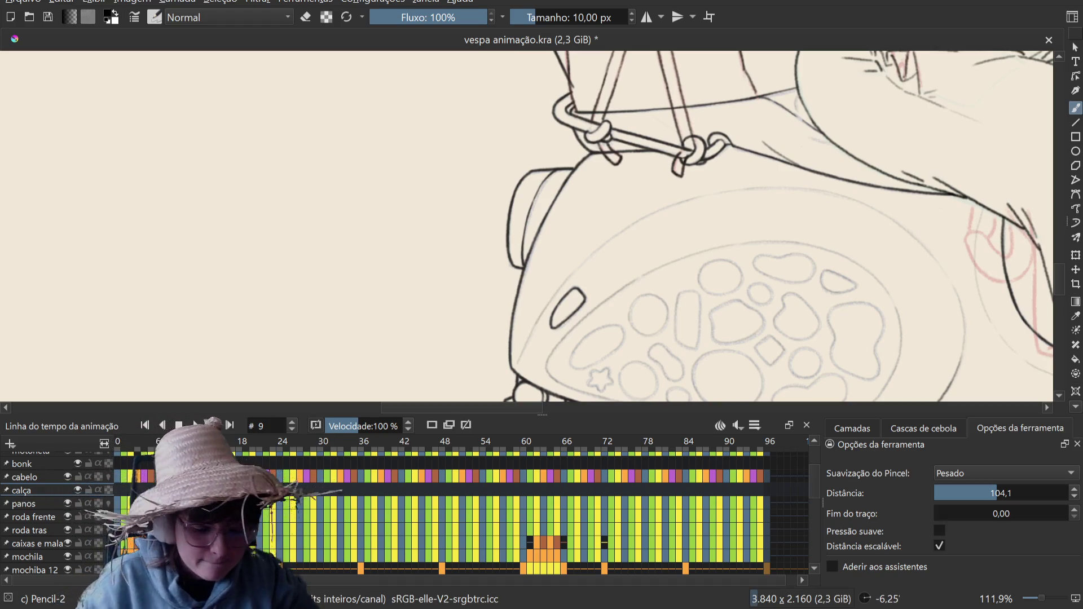
Step: Show the layer stack panel and pan to the rider's upper body with rotation reset
left_click(852, 429)
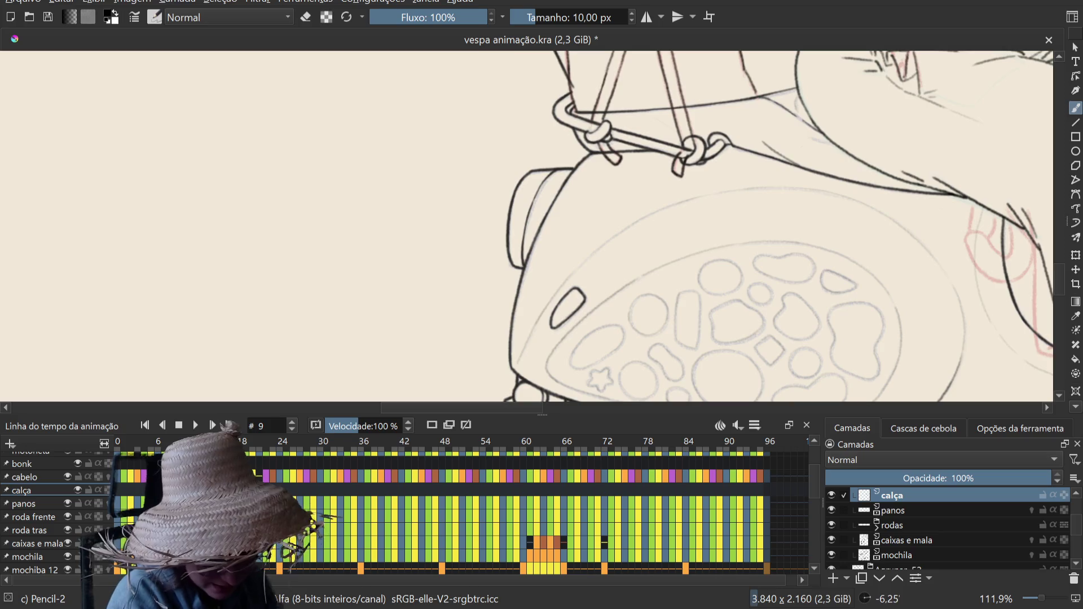
scroll(948, 531, "up", 5)
scroll(948, 530, "down", 5)
scroll(948, 530, "up", 4)
scroll(948, 531, "down", 2)
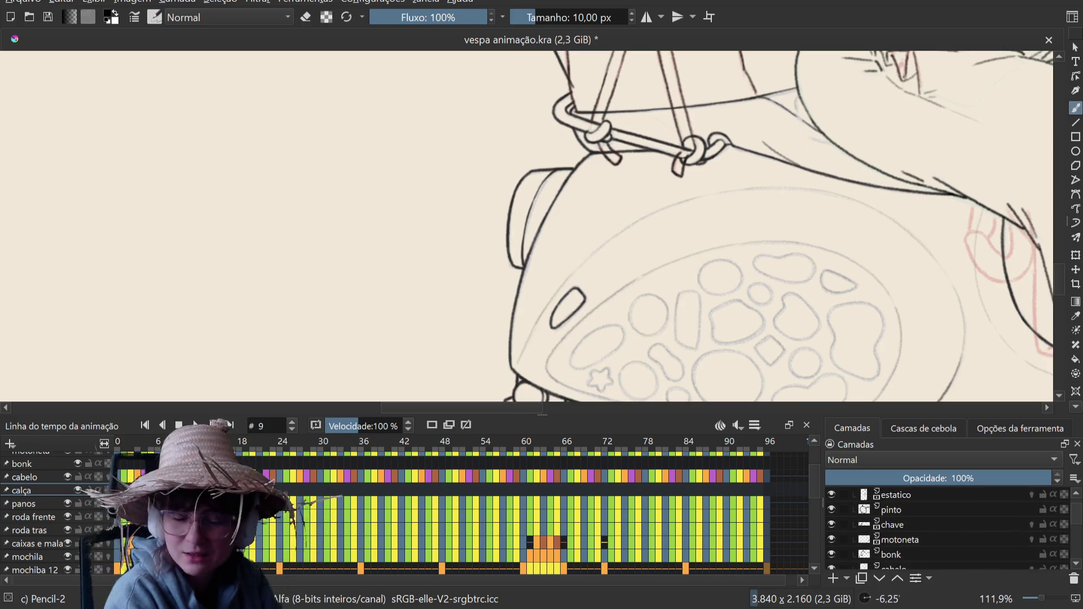
scroll(948, 530, "up", 1)
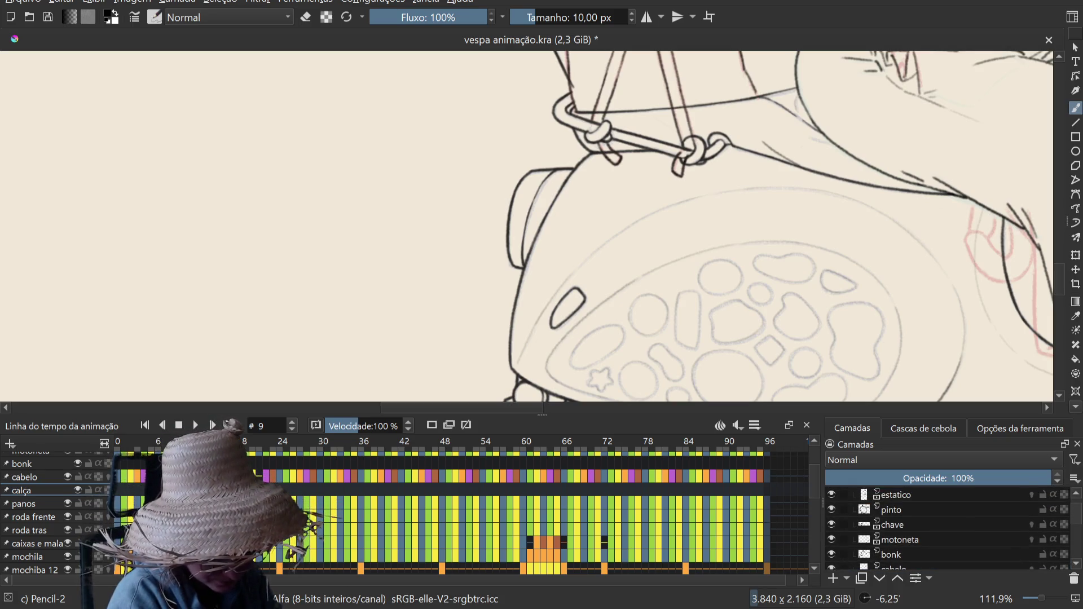
scroll(525, 226, "down", 3)
left_click_drag(525, 170, 502, 339)
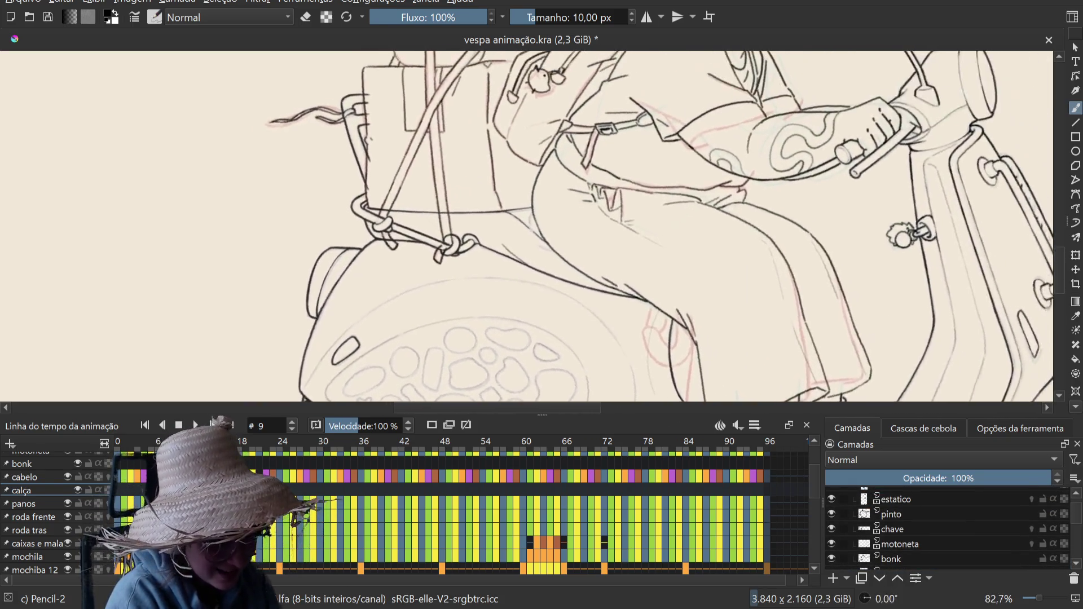
Step: Make the pinto layer the active layer
scroll(492, 197, "up", 1)
scroll(492, 197, "up", 2)
scroll(491, 196, "up", 1)
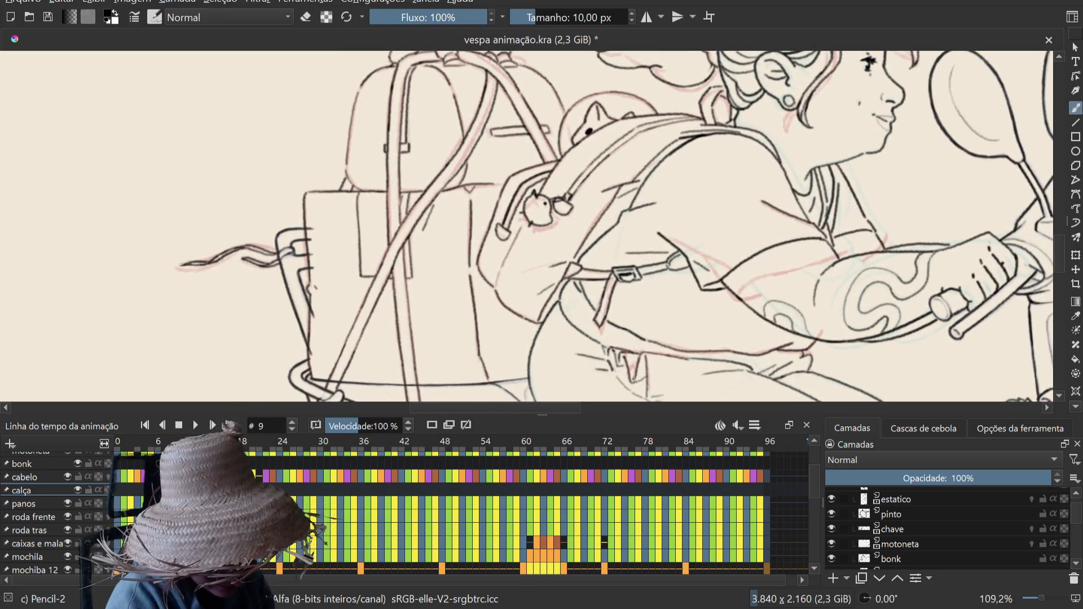
left_click(903, 514)
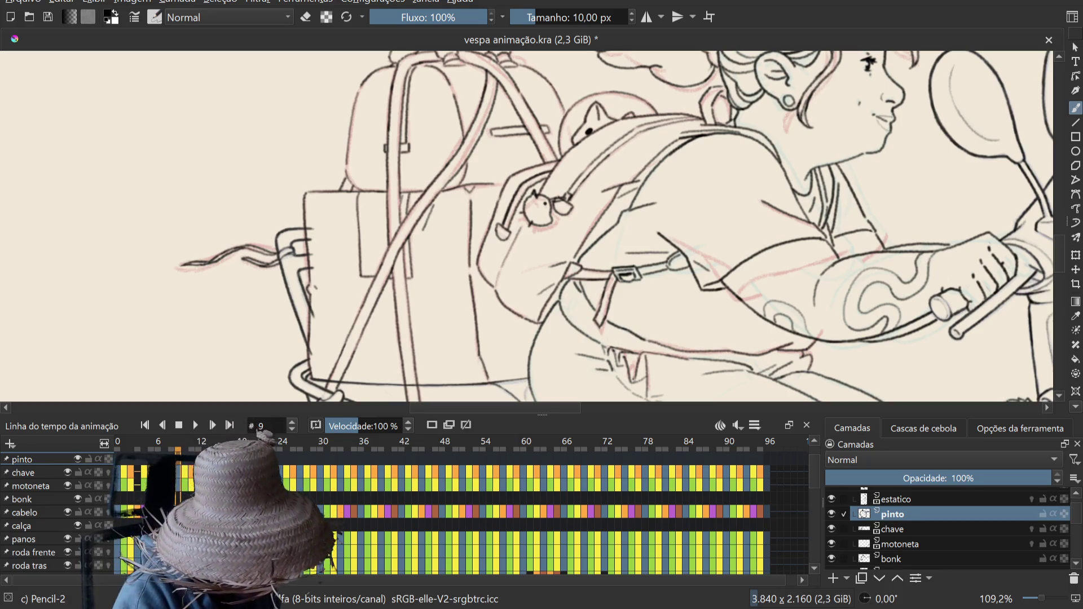
Step: Flip between frames 0, 1 and 2 to compare the chick keychain drawings, ending on frame 1
left_click(117, 446)
left_click(131, 446)
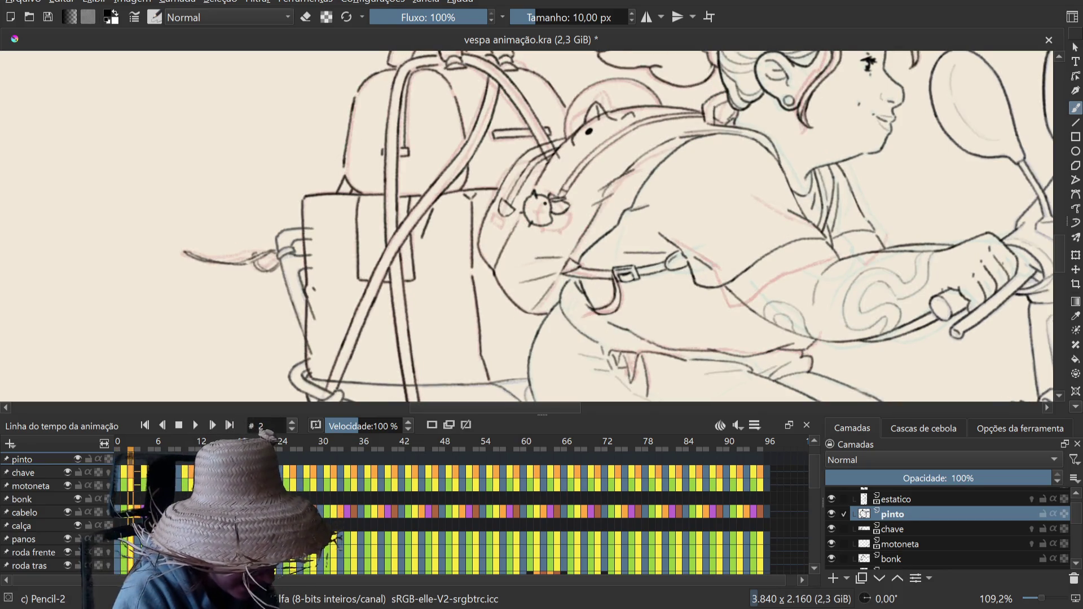
left_click(118, 446)
left_click(123, 446)
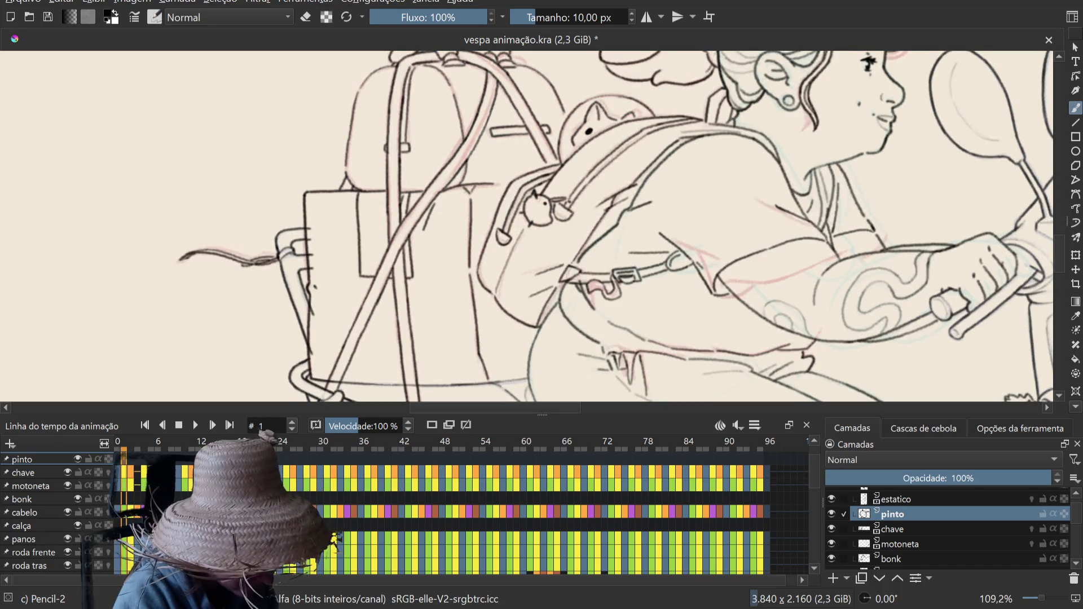
left_click(118, 446)
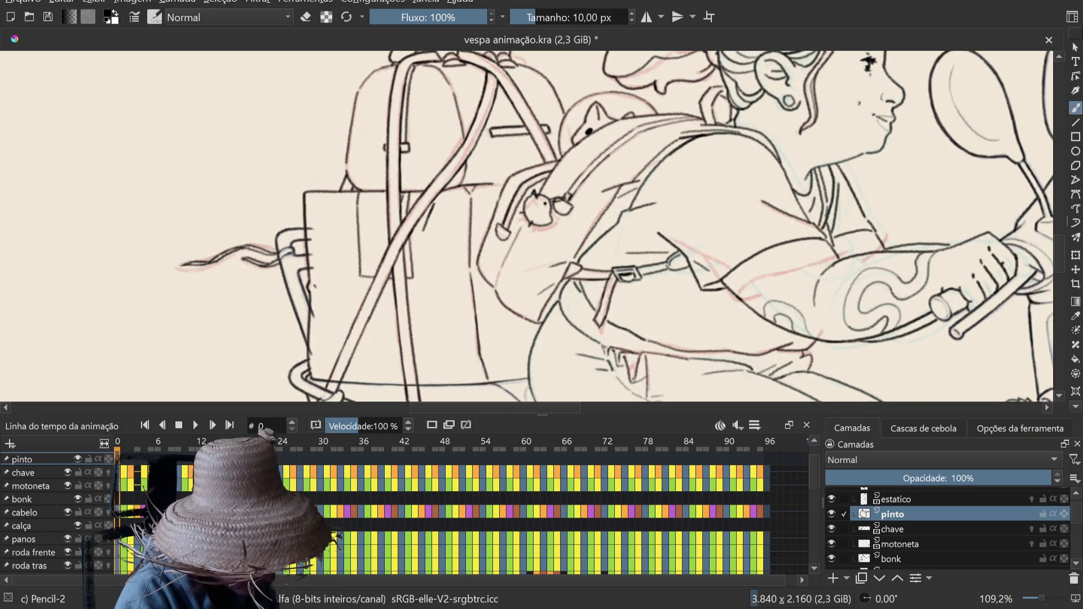
key("period")
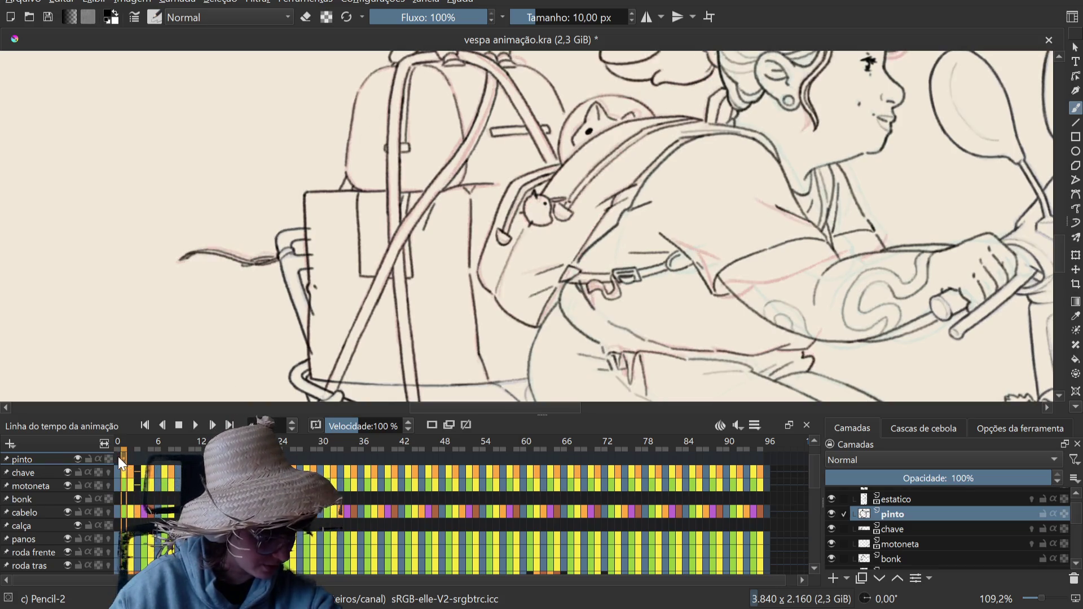
Step: Pin the pinto layer to the timeline, check frames 0, 1 and 33, and enlarge the timeline panel
left_click(108, 459)
left_click(124, 461)
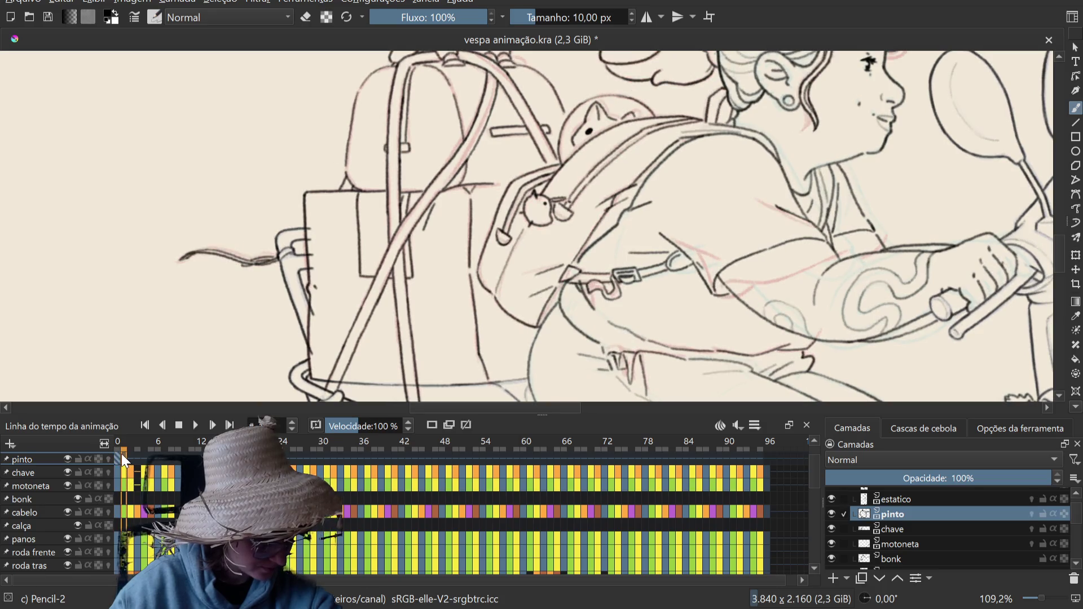
left_click(117, 459)
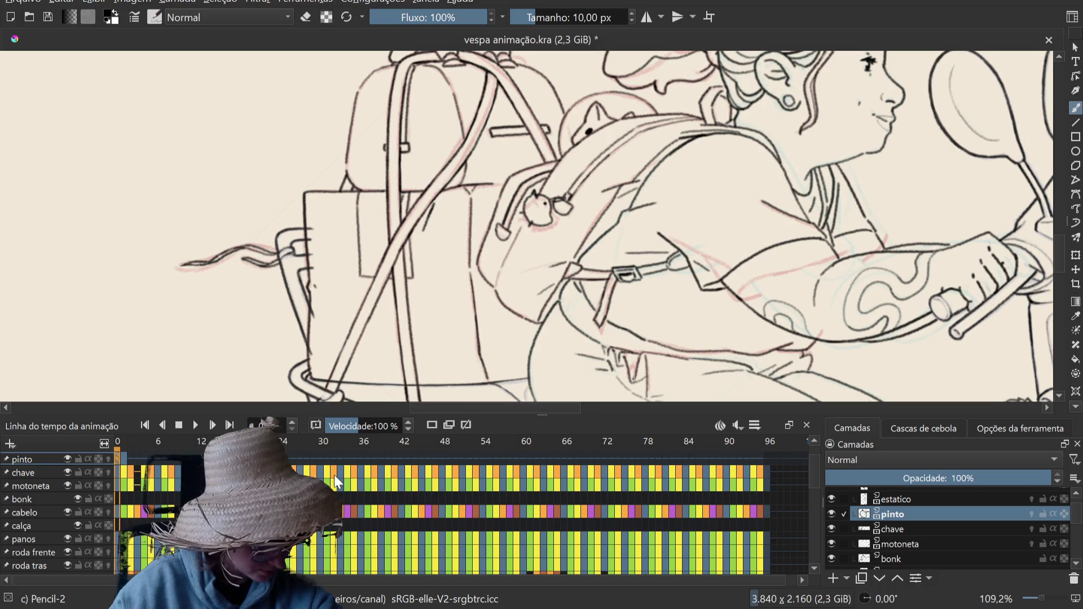
left_click(340, 455)
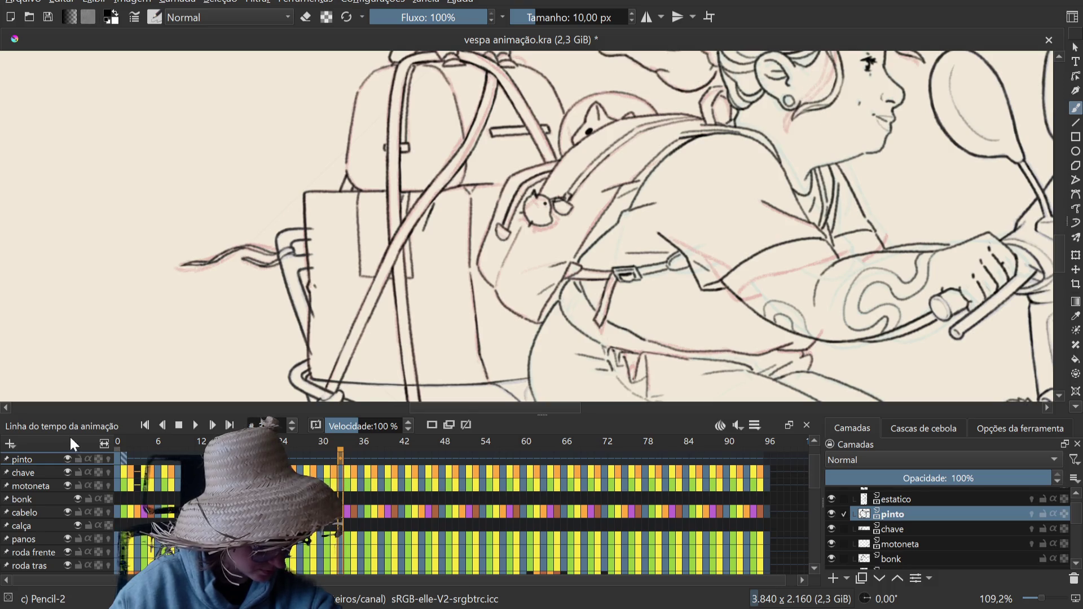
left_click(117, 459)
left_click_drag(118, 459, 123, 459)
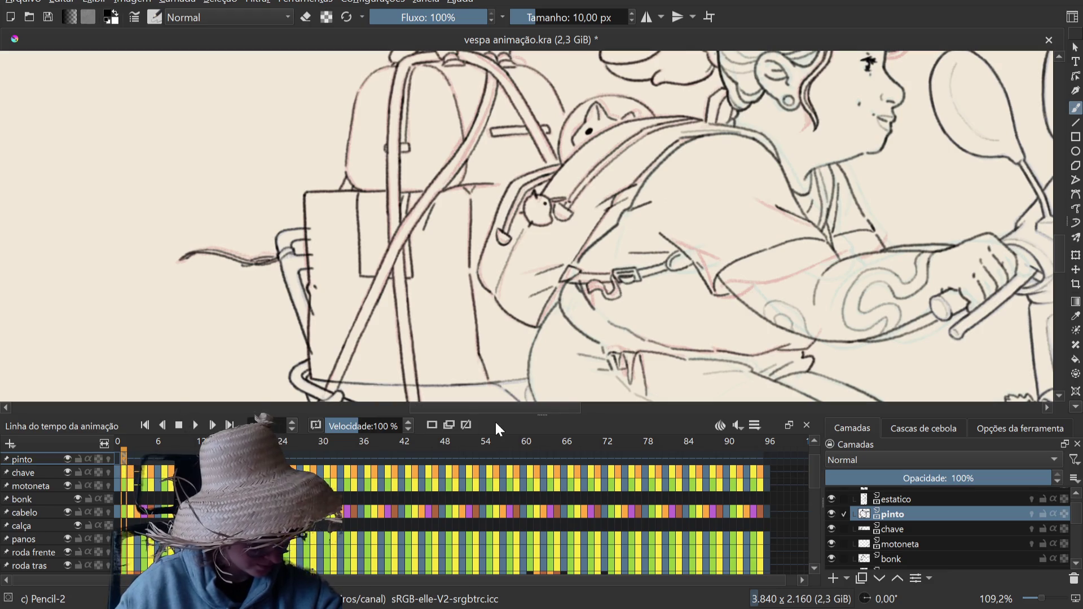
left_click_drag(542, 416, 543, 284)
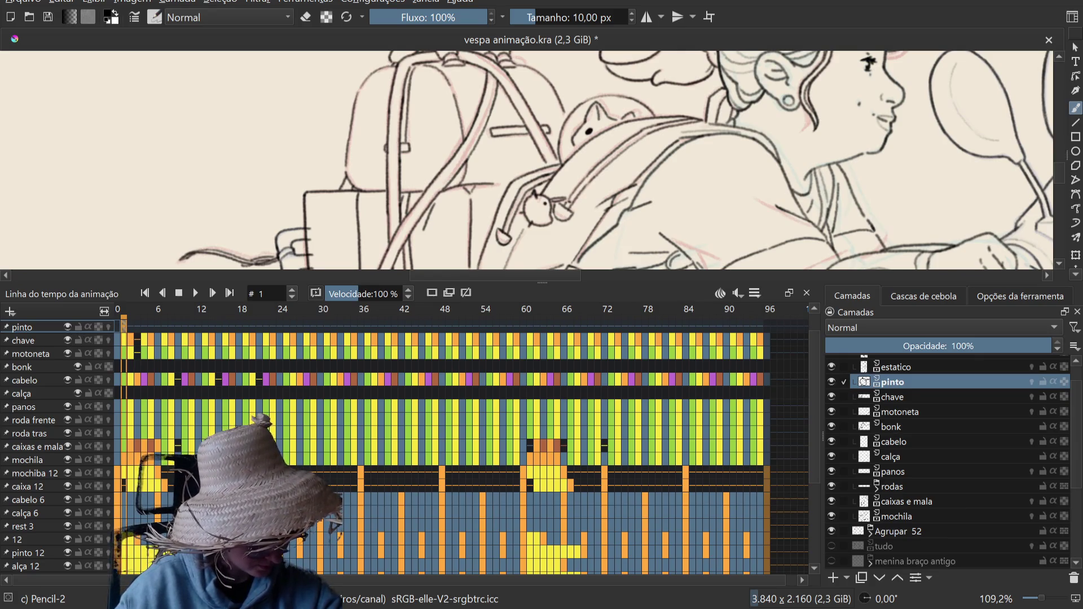
Step: Check frames 0, 1 and 8 on the pinto row, landing on frame 9
left_click(116, 326)
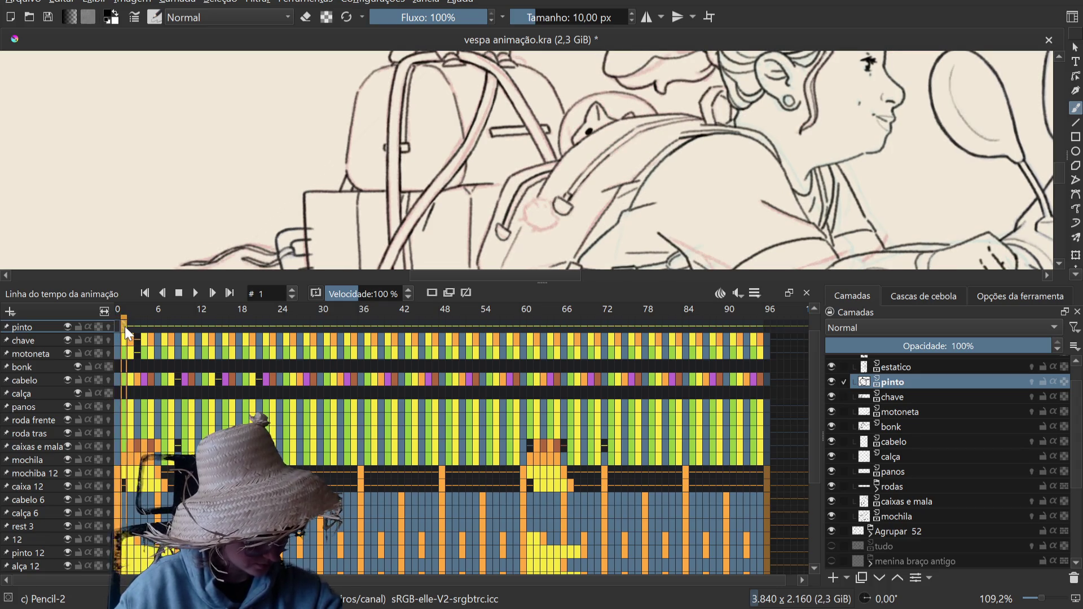
left_click(124, 326)
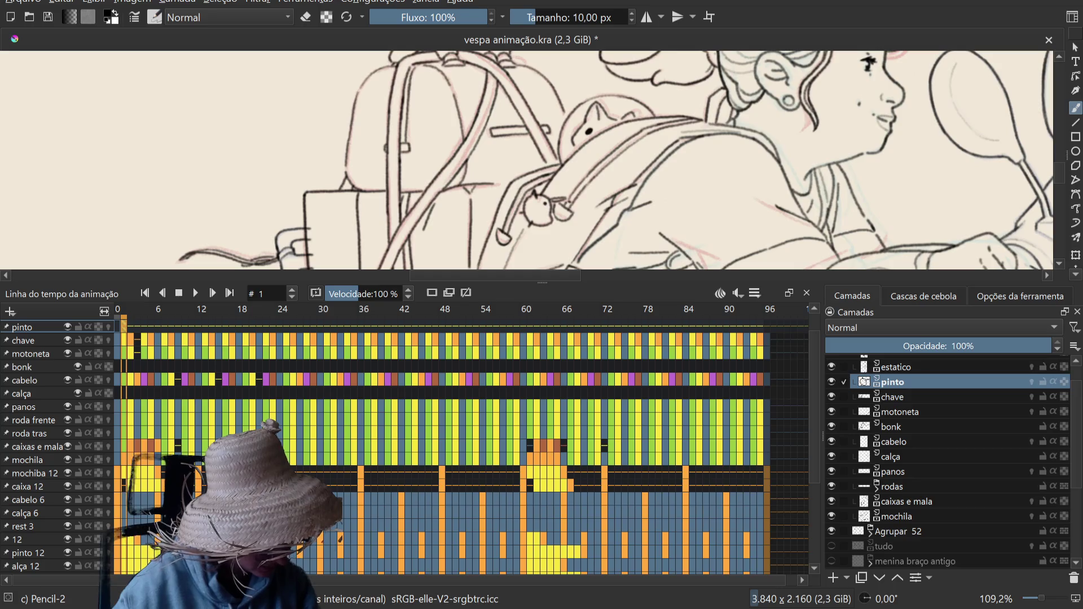
left_click(172, 322)
left_click(177, 324)
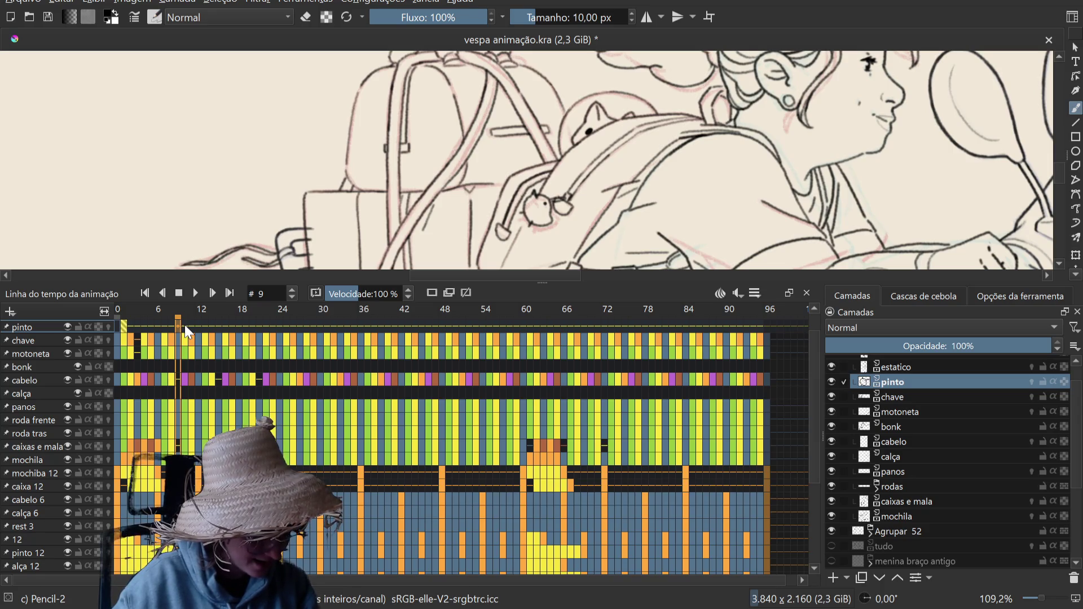
left_click(116, 324)
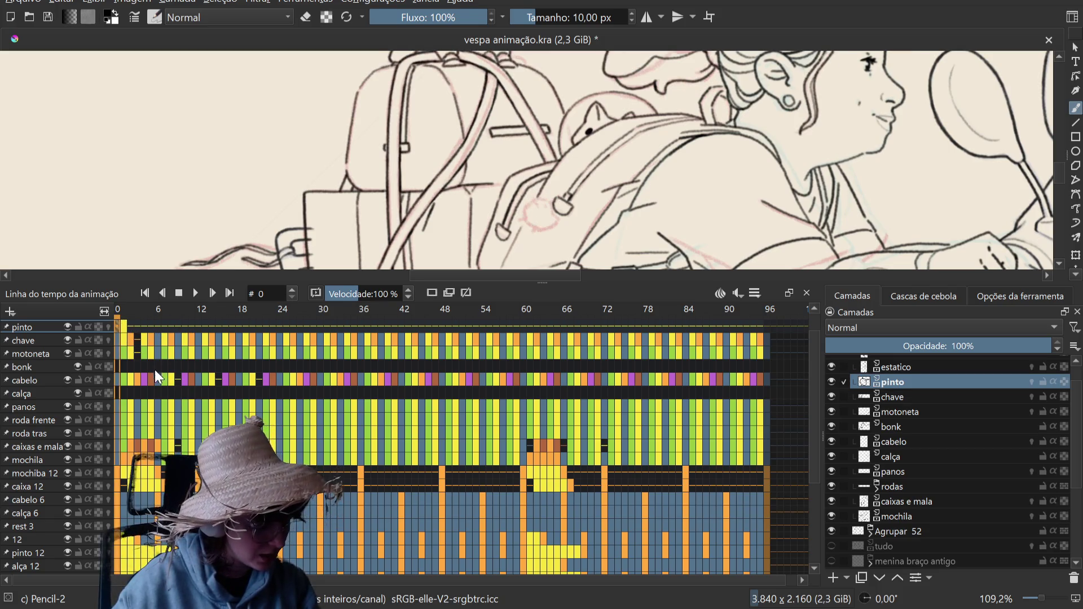
left_click(170, 327)
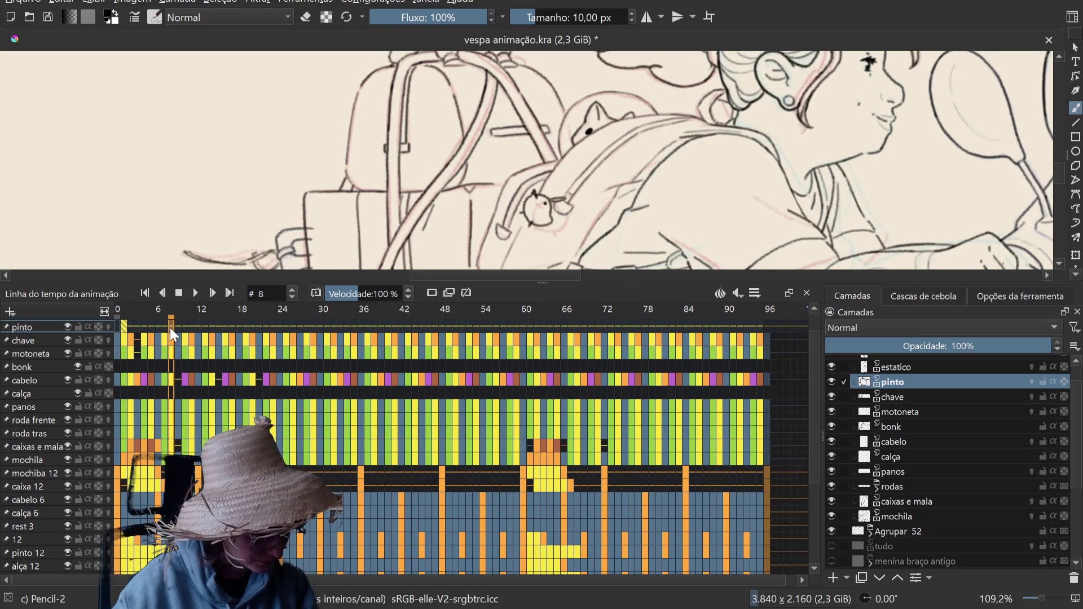
left_click(176, 325)
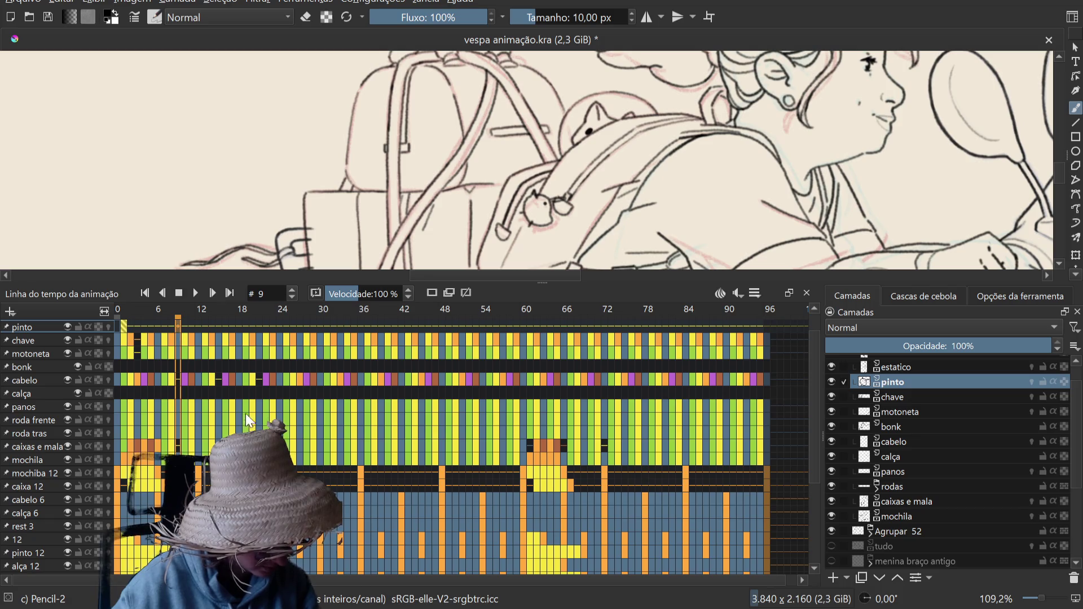
Step: Remove the chick keychain drawing from frame 9, then go back to frames 1 and 0
key("ctrl+z")
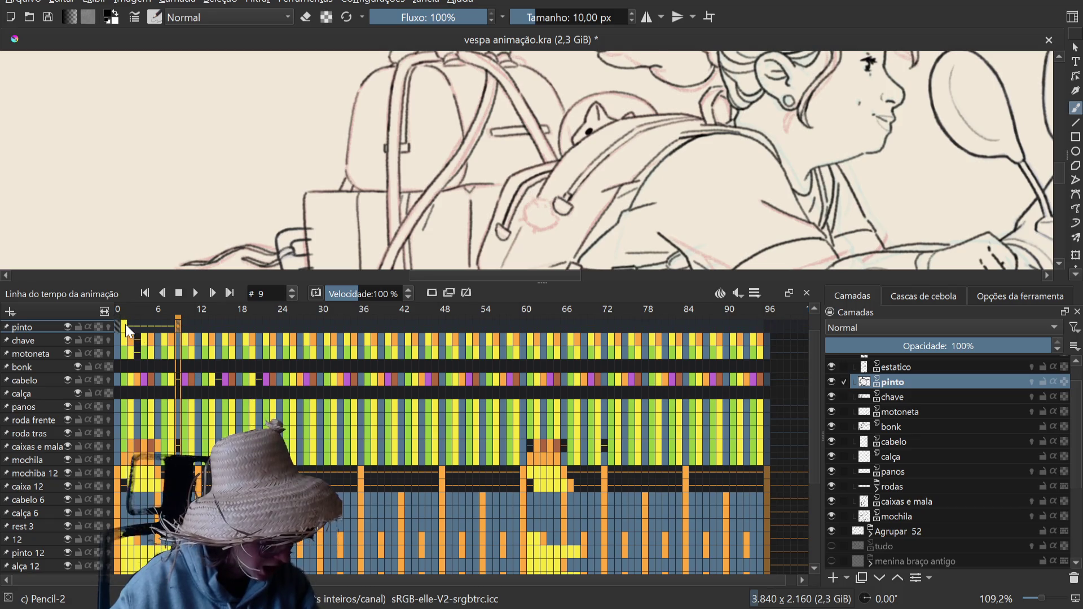
left_click(125, 326)
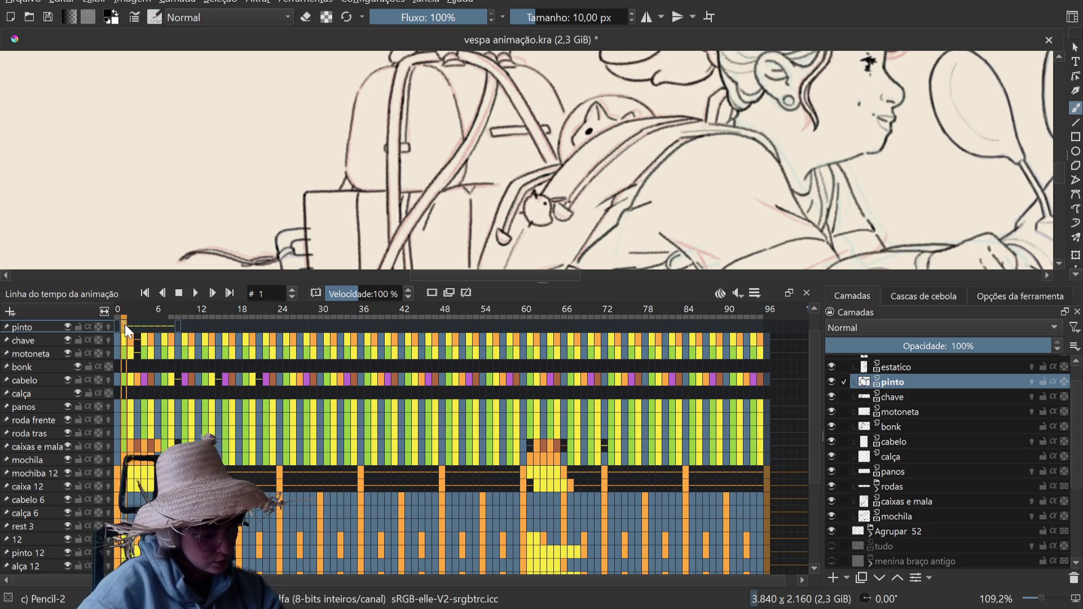
key("Left")
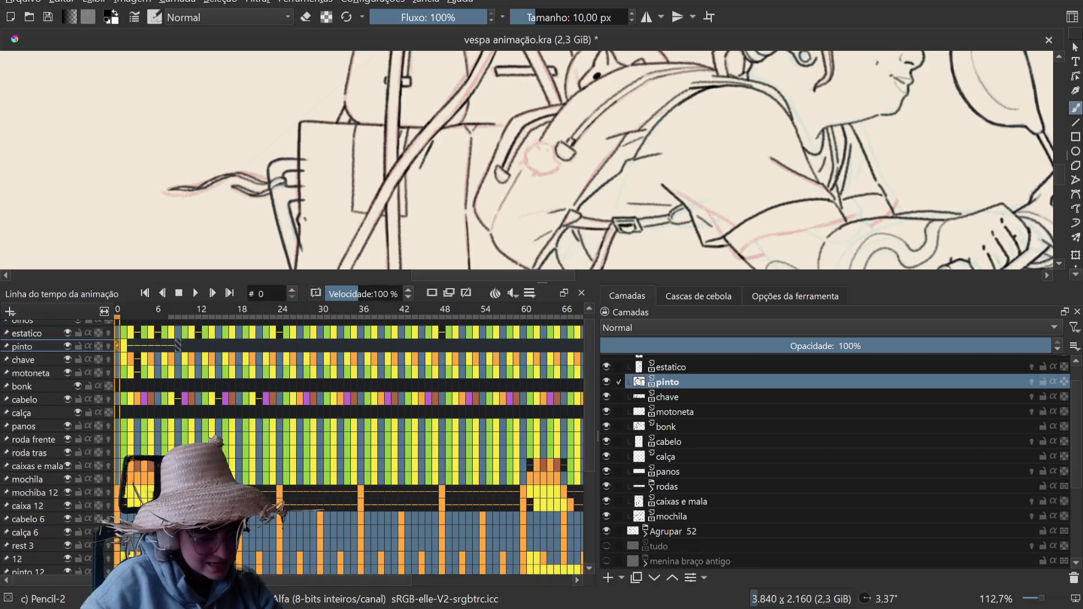
Step: Lower the canvas/docker splitter and widen the Timeline docker, narrowing the Layers list
left_click_drag(541, 282, 542, 414)
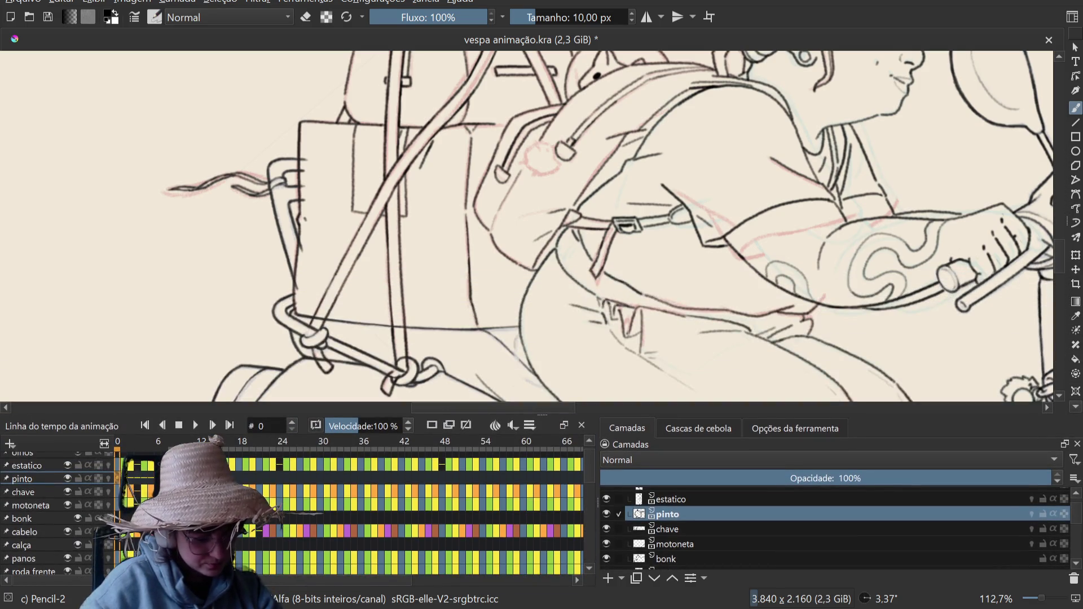
left_click_drag(597, 508, 845, 508)
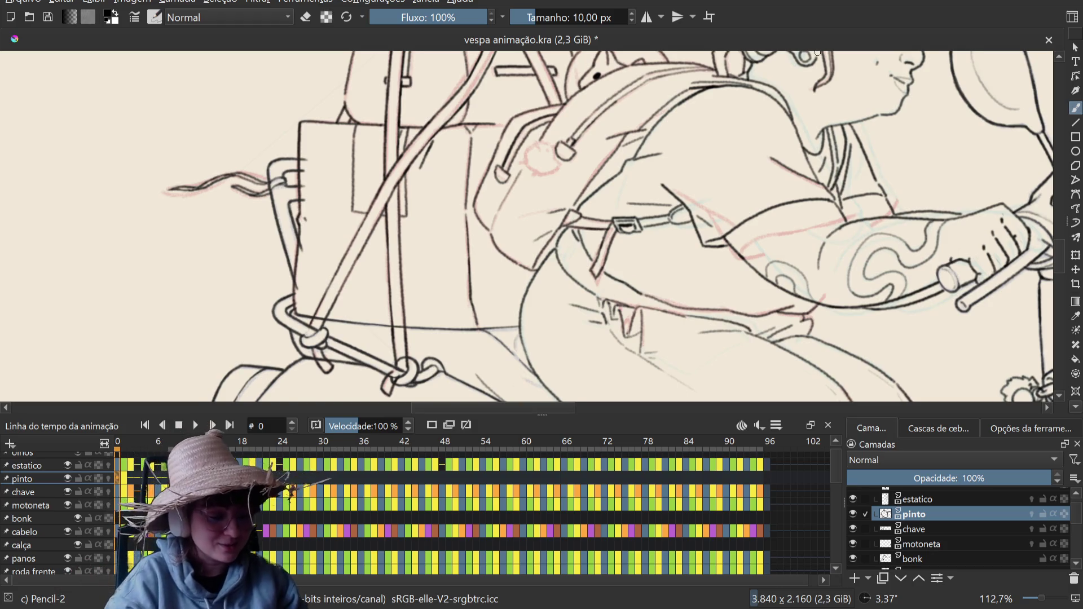
Step: Zoom in on the chick keychain and step from frame 0 to frame 1 and back
scroll(527, 225, "up", 5)
scroll(527, 226, "up", 2)
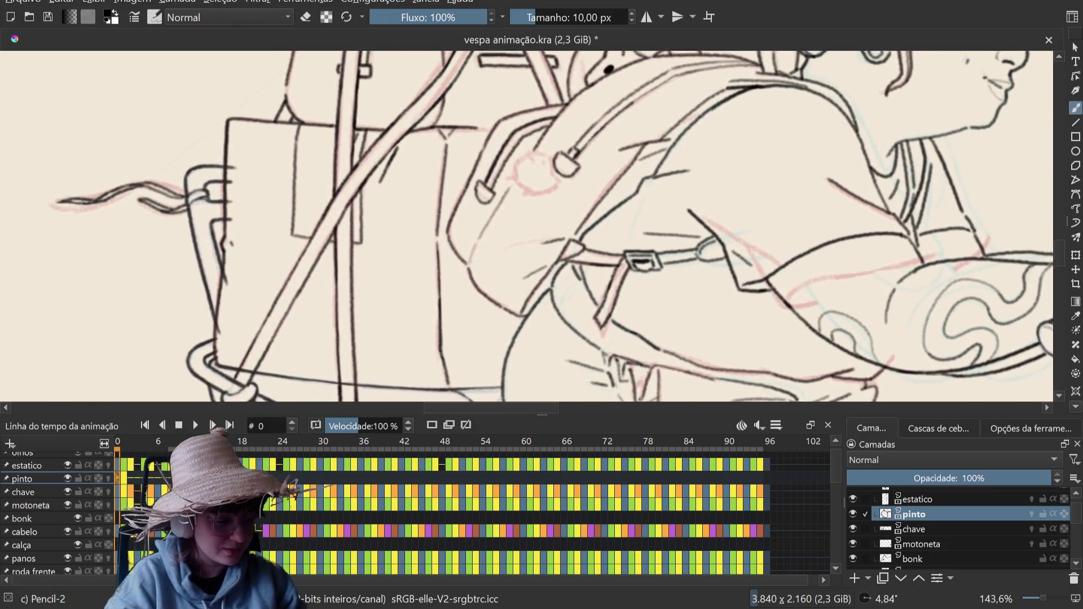
scroll(527, 225, "up", 2)
scroll(904, 77, "down", 2)
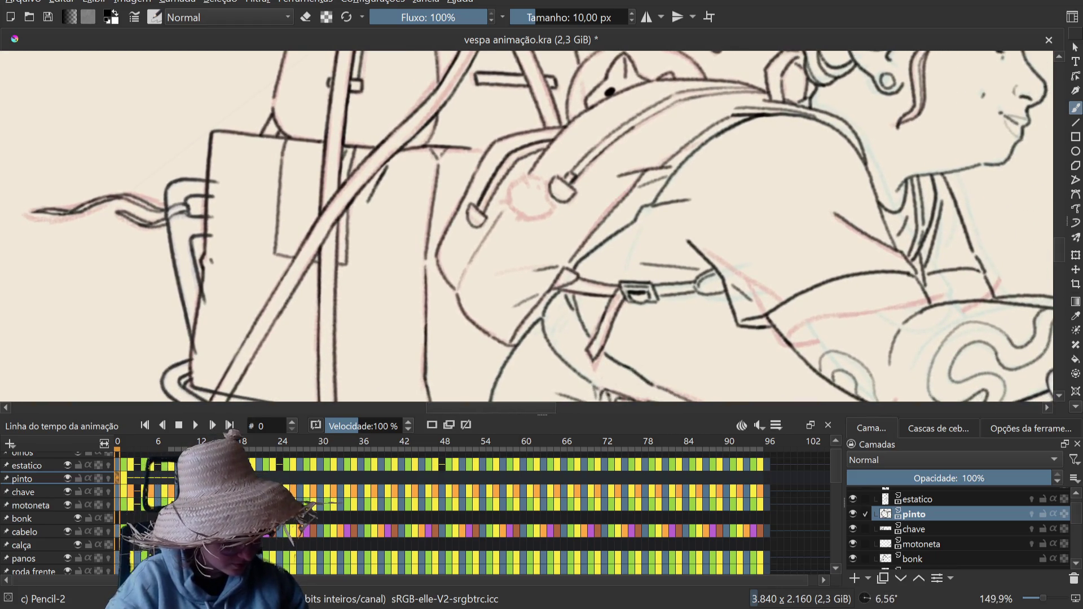
key("Right")
key("Left")
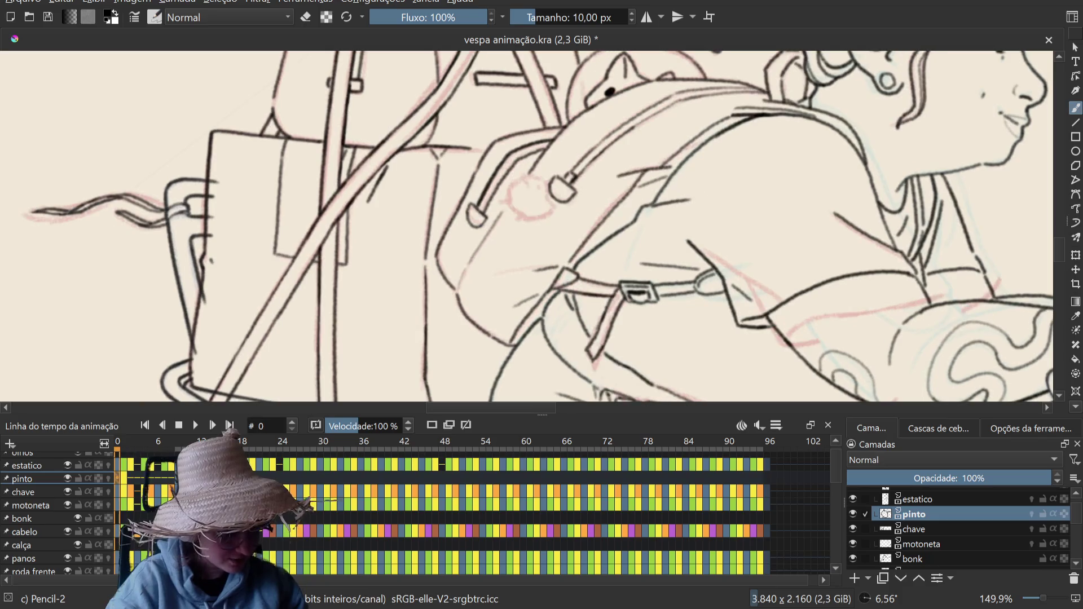
Step: Enable onion skinning on the pinto layer and erase part of the keychain outline
left_click(108, 478)
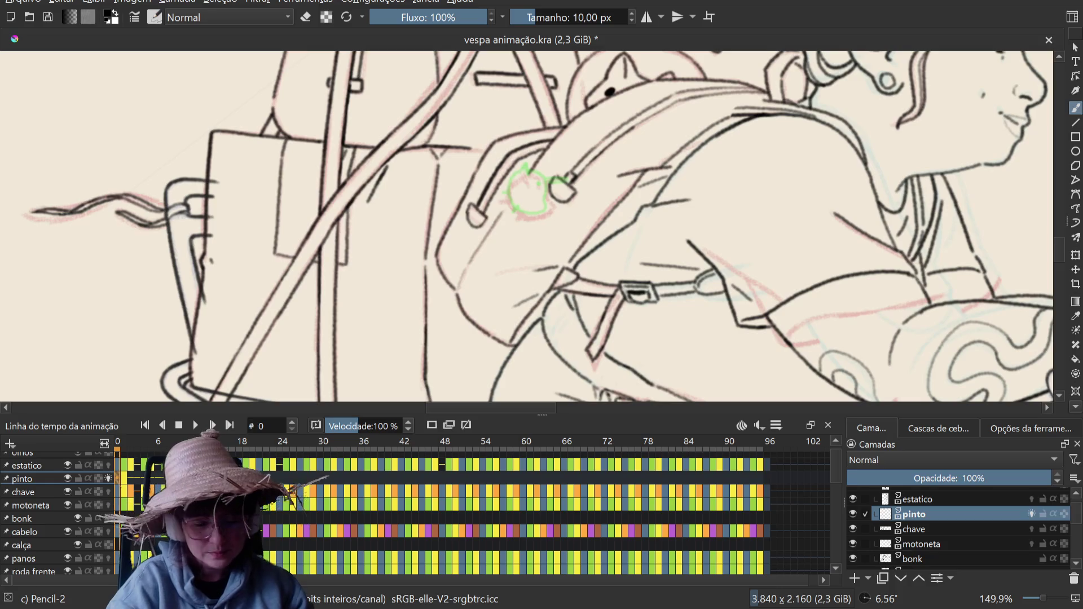
left_click(108, 479)
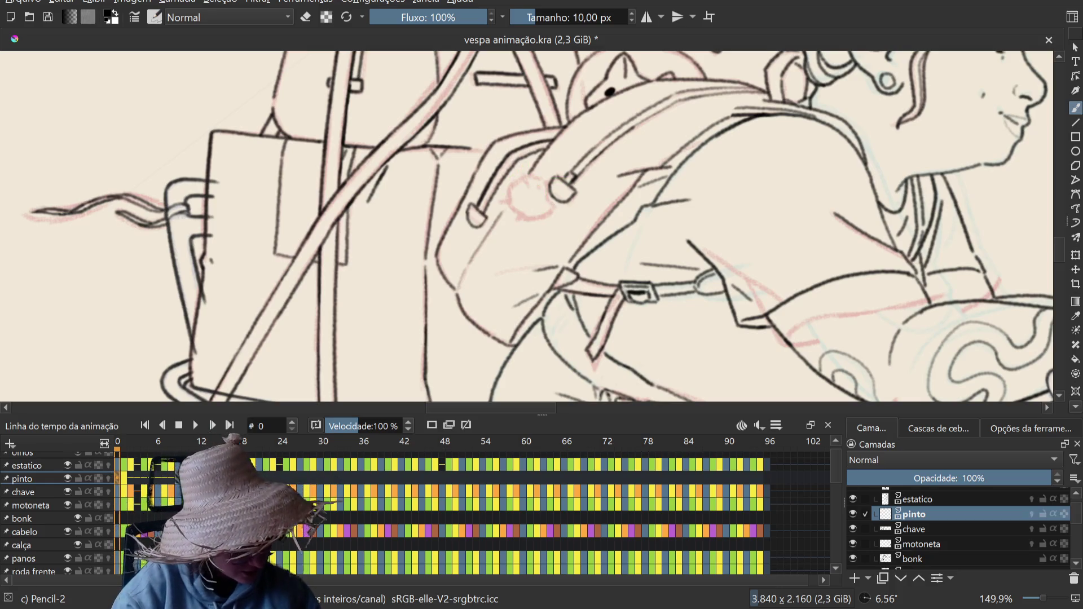
left_click(109, 478)
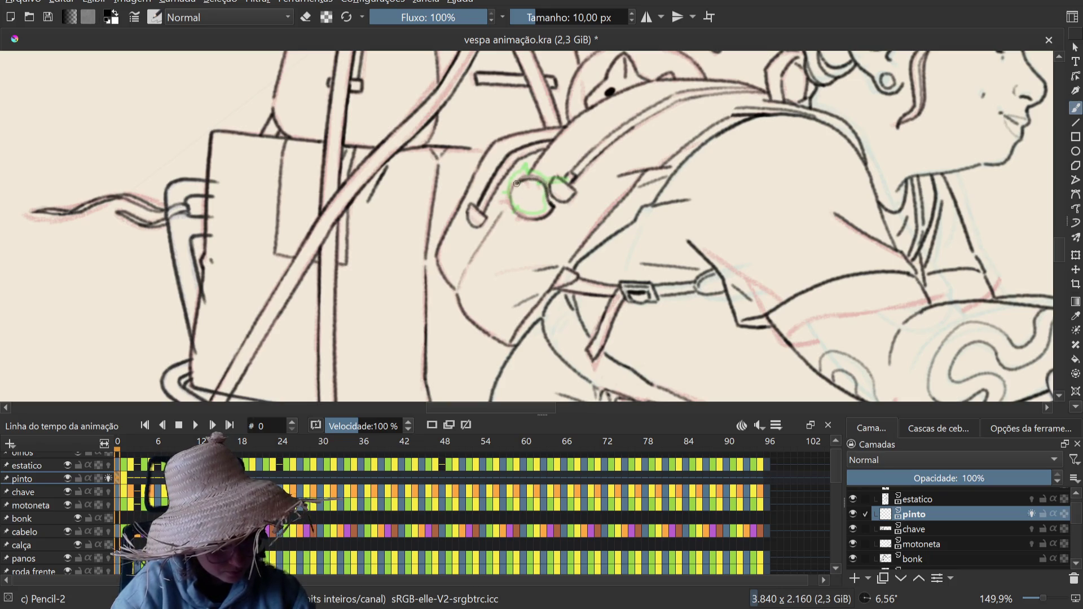
left_click_drag(516, 186, 549, 200)
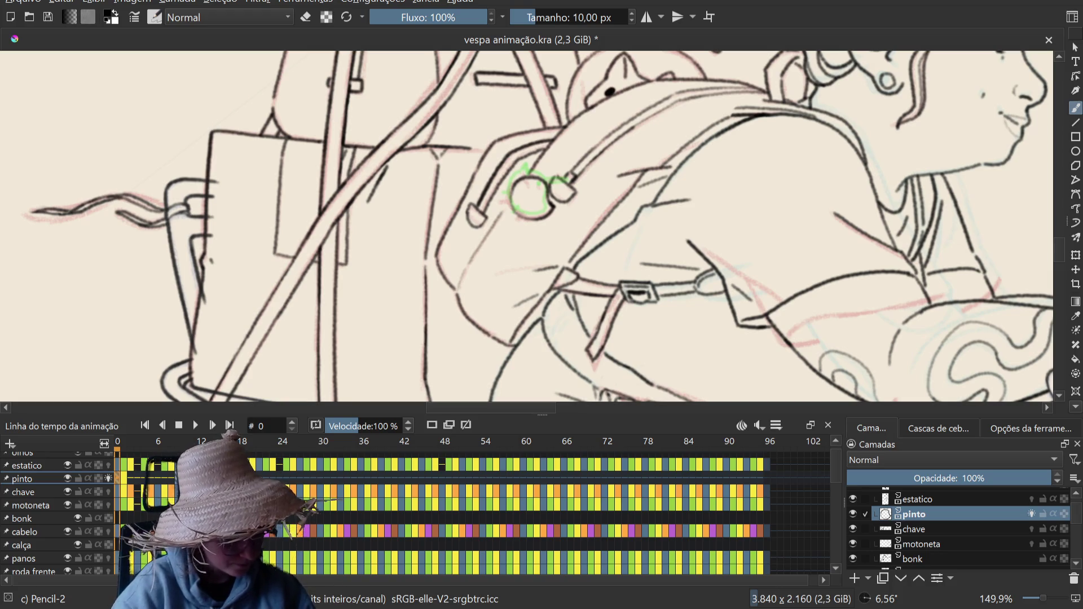
Step: Step forward a frame and back, then switch the brush to eraser mode
key("period")
key("comma")
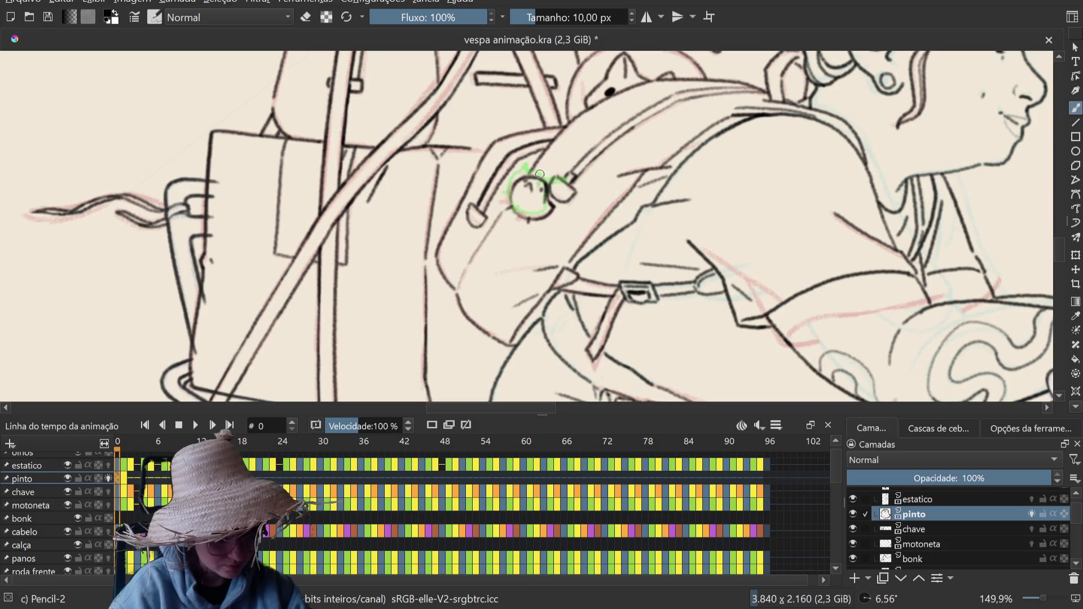
key("e")
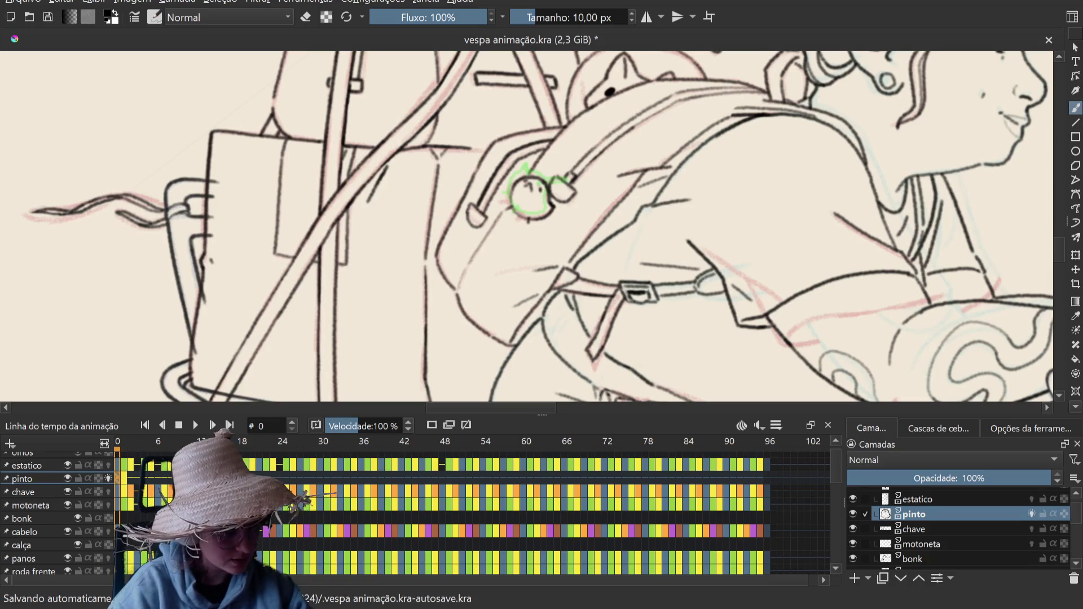
Step: Save the animation file and step back one frame to compare the chick drawing
key("ctrl+s")
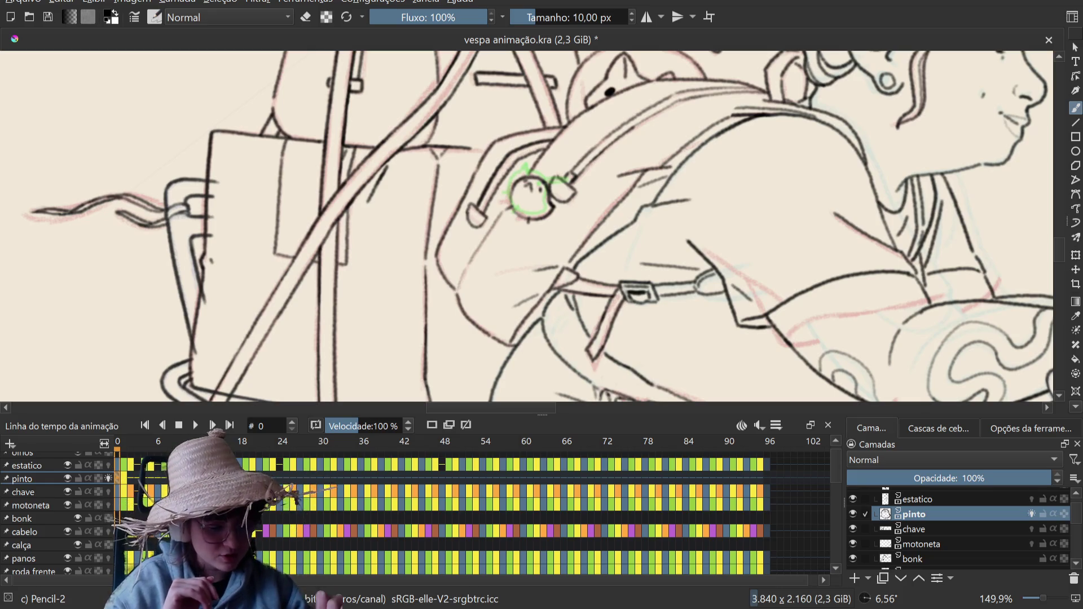
scroll(565, 306, "up", 1)
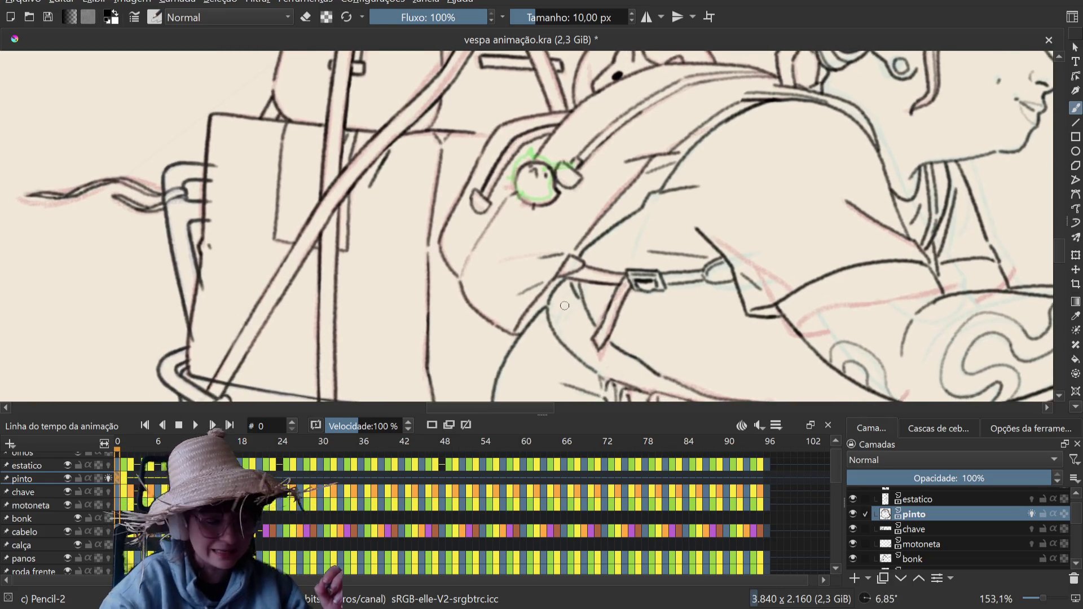
scroll(565, 305, "down", 1)
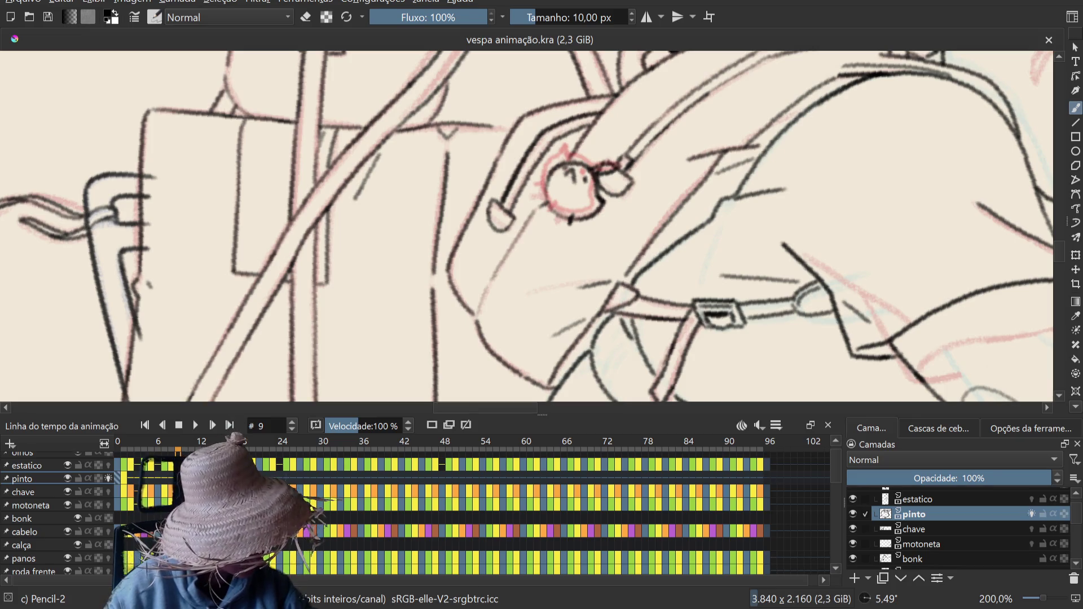
key("Left")
Step: Return to frame 9, enlarge the Animation Timeline to list more layers, and select pinto frame 12
key("Right")
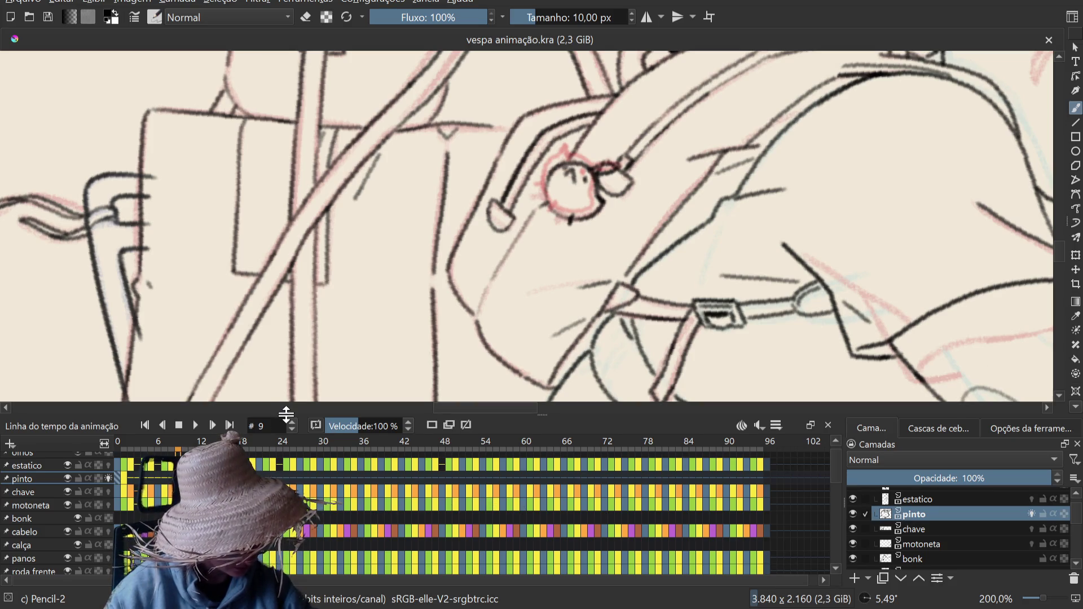
left_click_drag(286, 415, 302, 295)
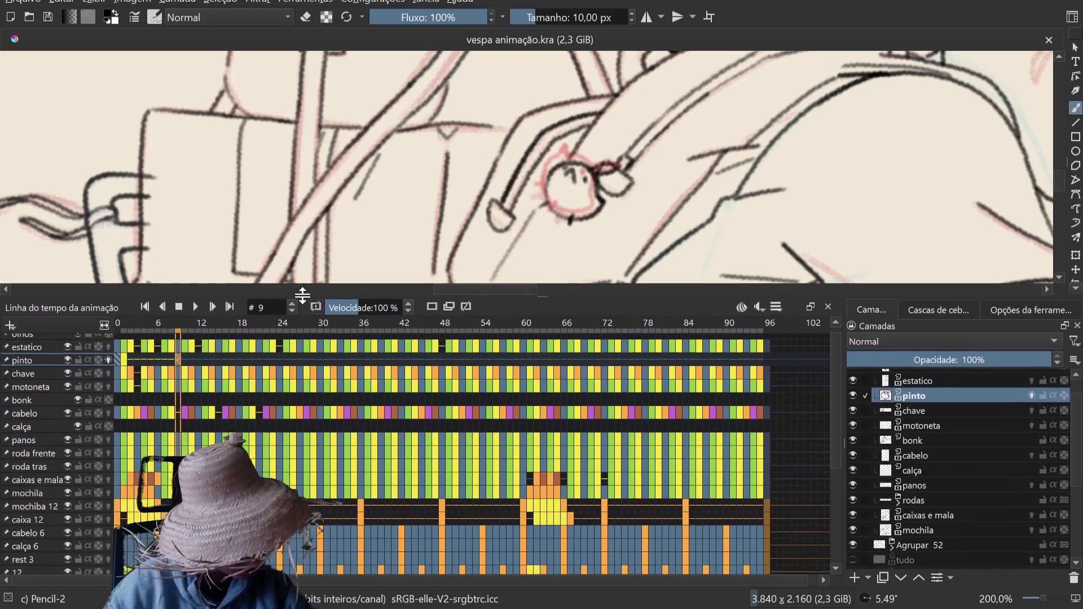
left_click_drag(302, 296, 308, 275)
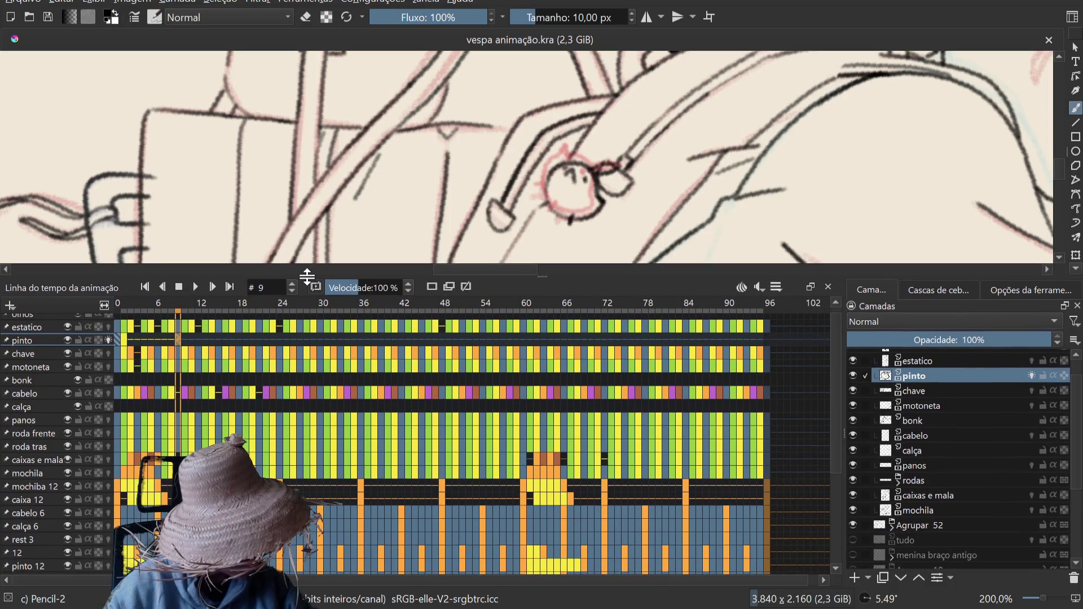
left_click(198, 337)
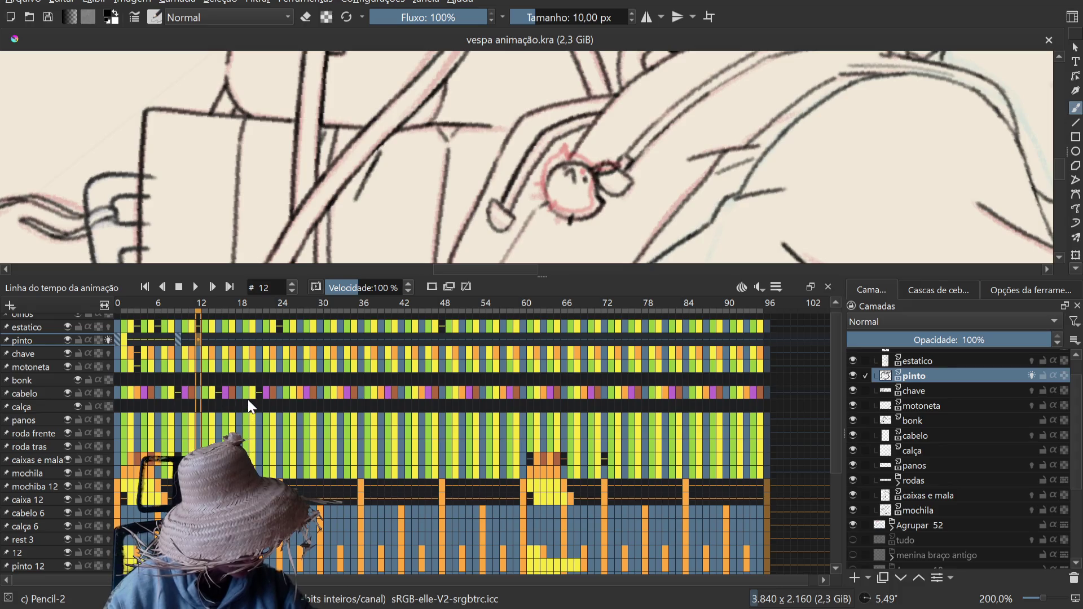
Step: Repeat the chick drawing on pinto frames 12, 15 and 18, checking against frame 9
key("Delete")
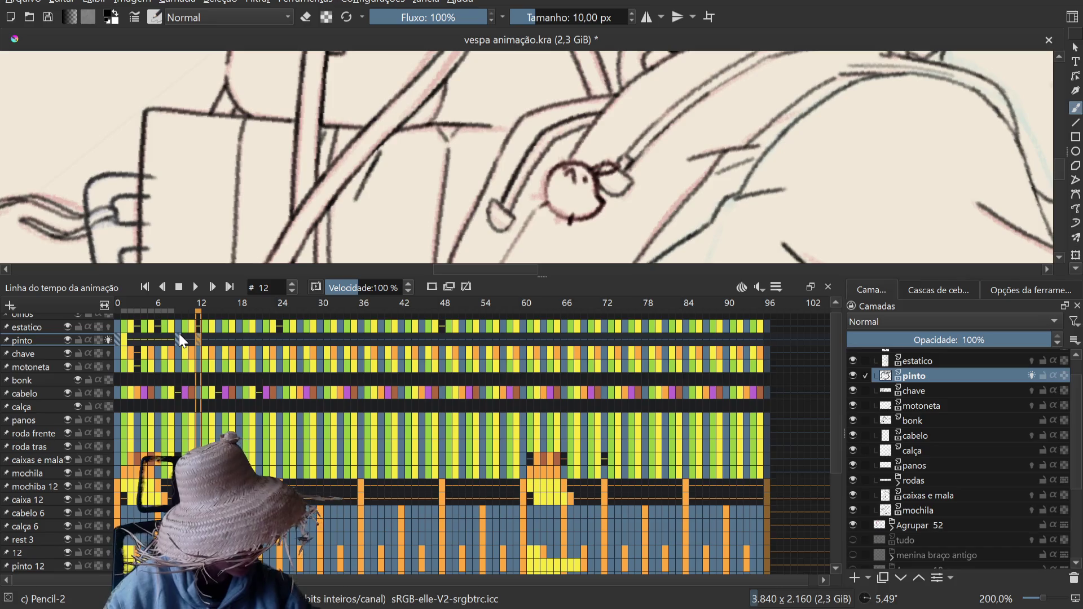
left_click(177, 340)
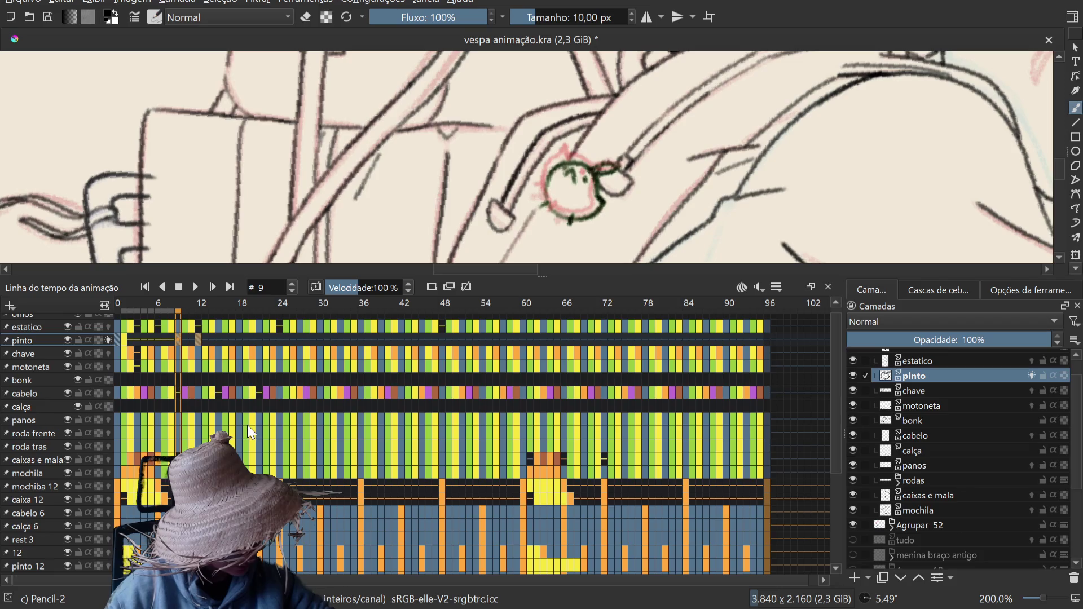
left_click(218, 339)
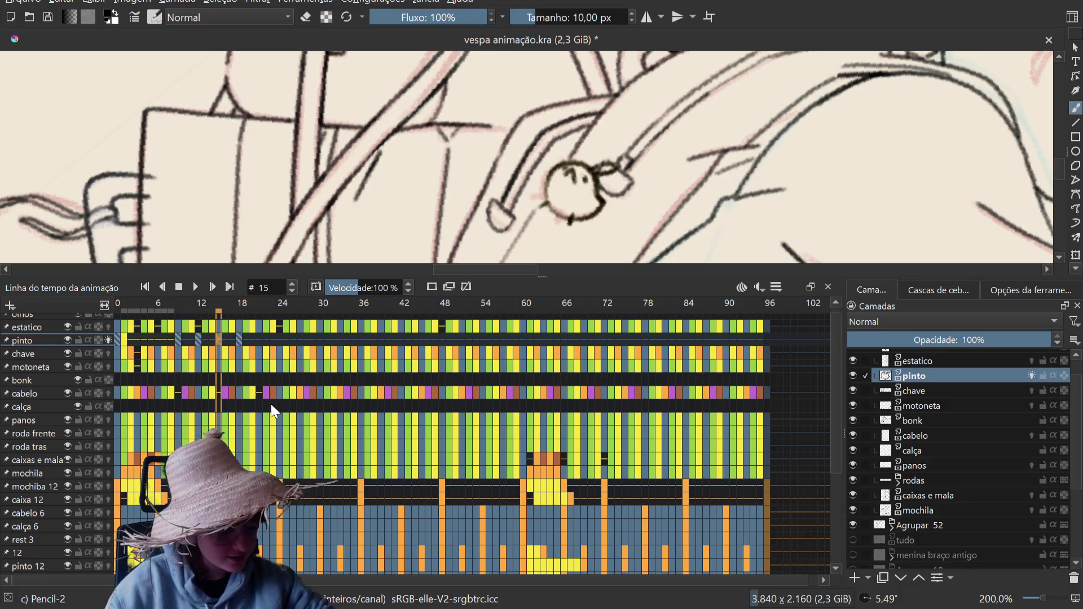
left_click(238, 339, "ctrl")
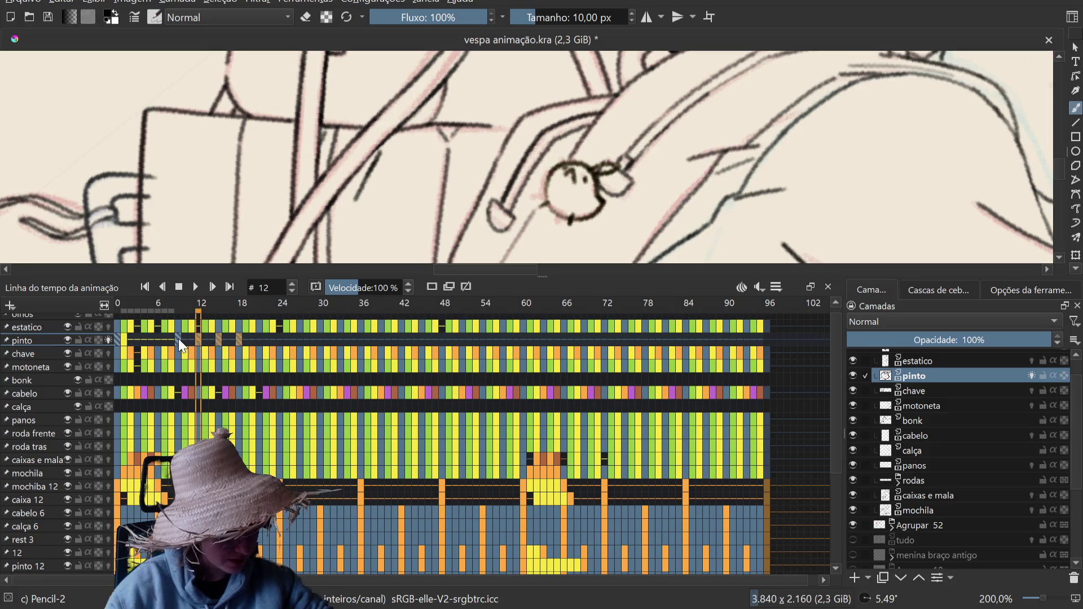
left_click(178, 340)
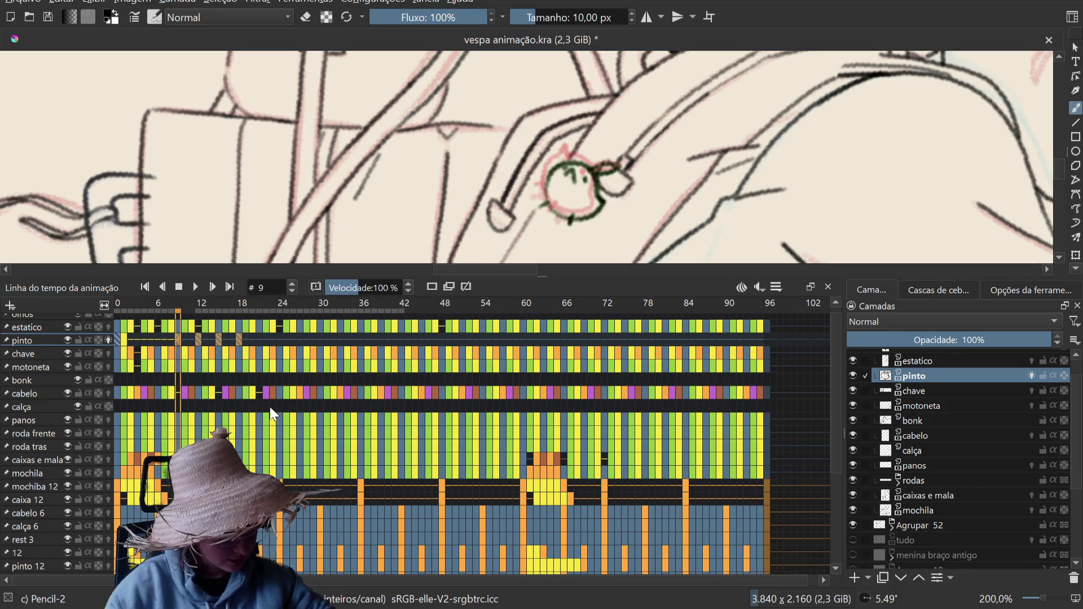
left_click(259, 339)
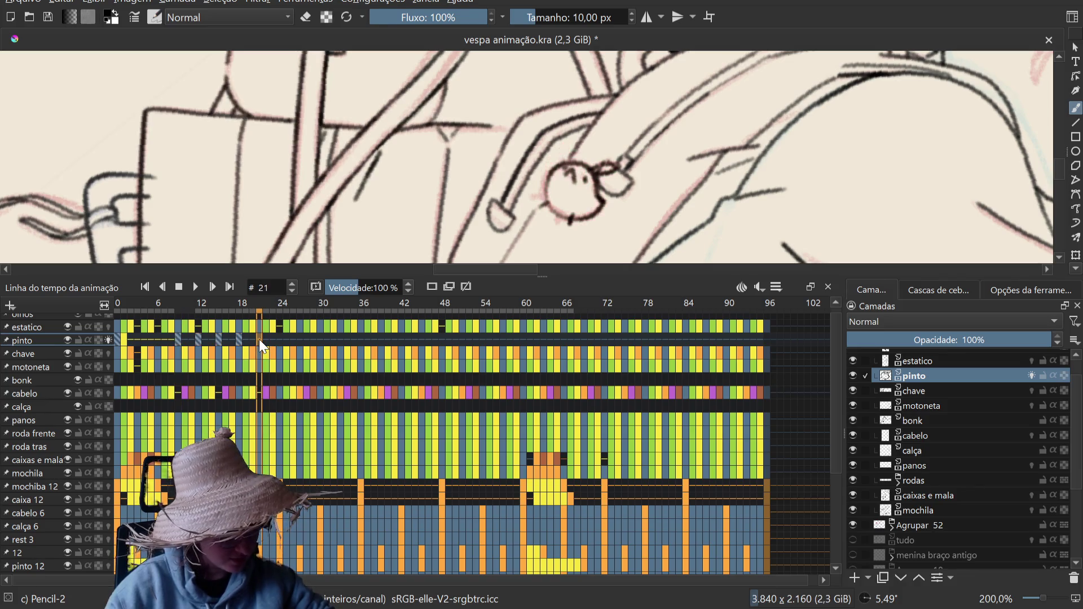
Step: Continue the chick frames at 24, 27 and 30, then select pinto frames 15 to 30
left_click_drag(259, 341, 321, 338)
left_click(321, 339)
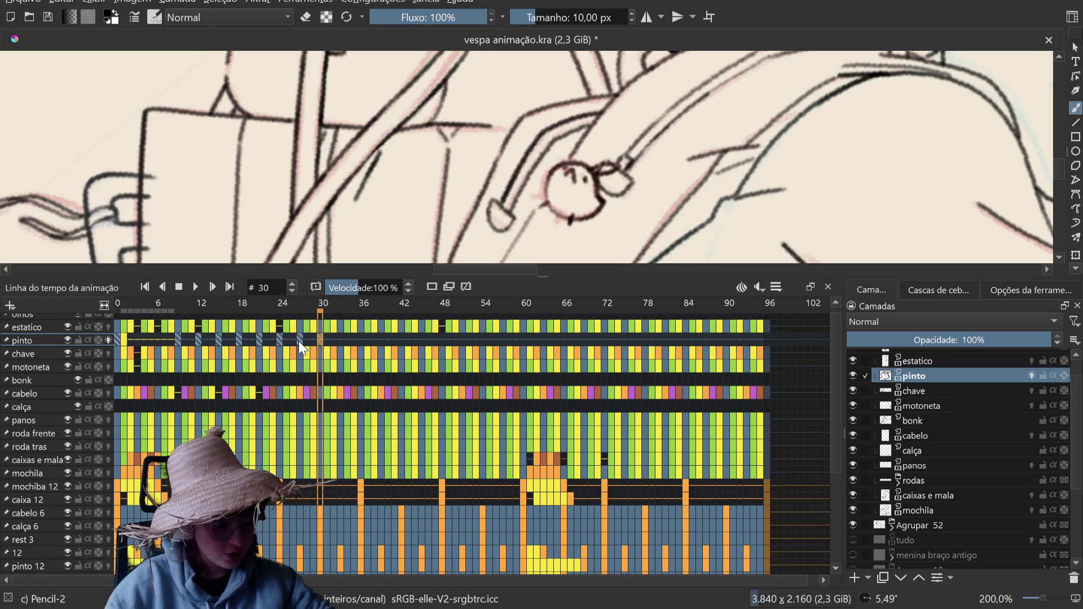
left_click_drag(300, 341, 258, 336)
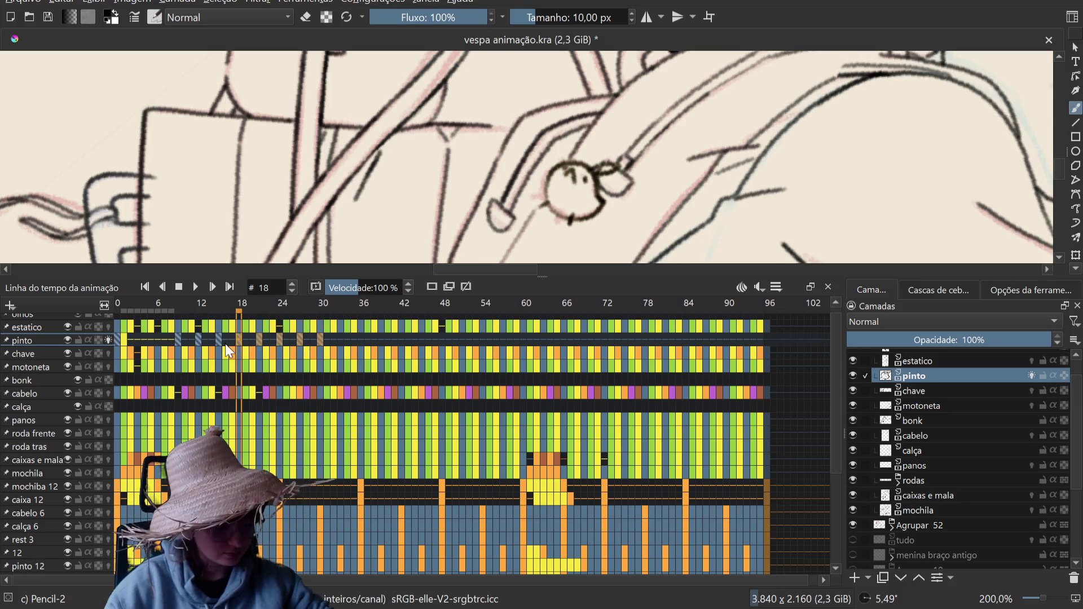
left_click_drag(258, 336, 197, 337)
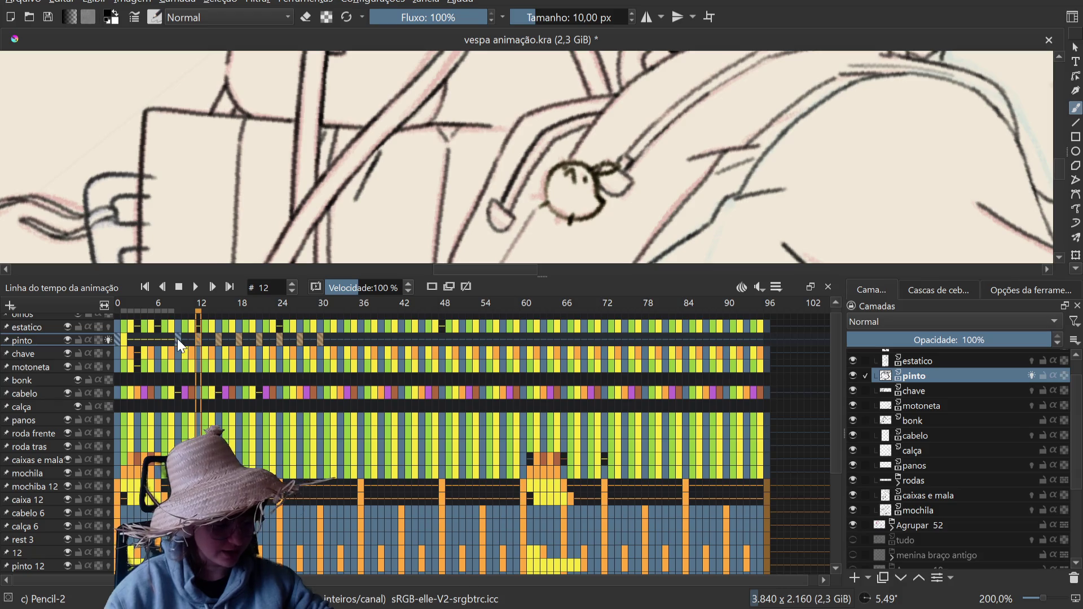
left_click(177, 341)
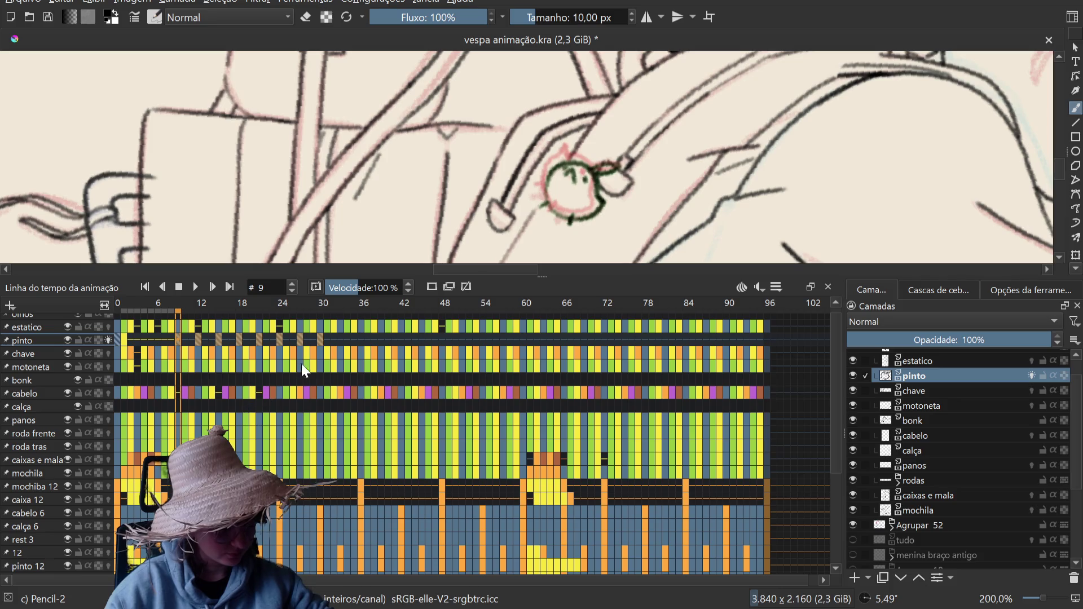
Step: Paste the chick frames from frame 33 through 54, checking the swing at frame 45
left_click(339, 339)
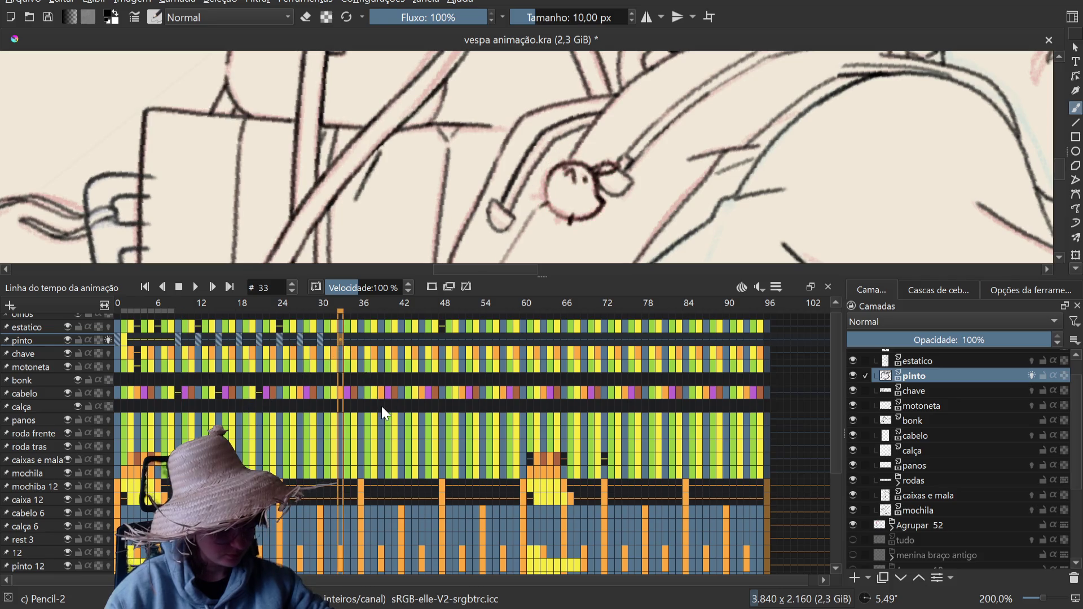
key("ctrl+v")
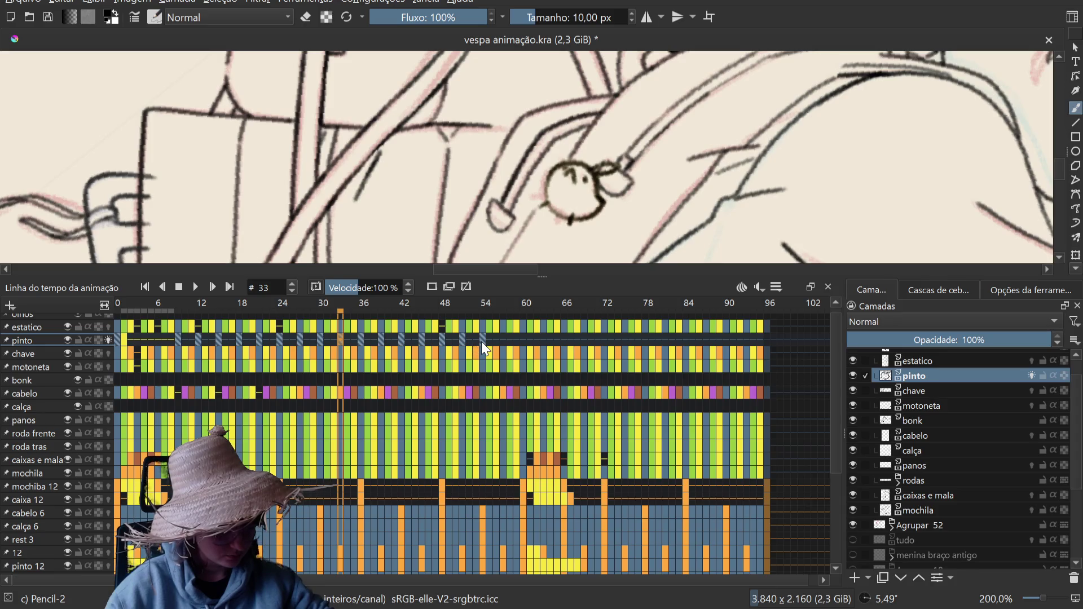
left_click(482, 341, "ctrl")
left_click(459, 338, "ctrl")
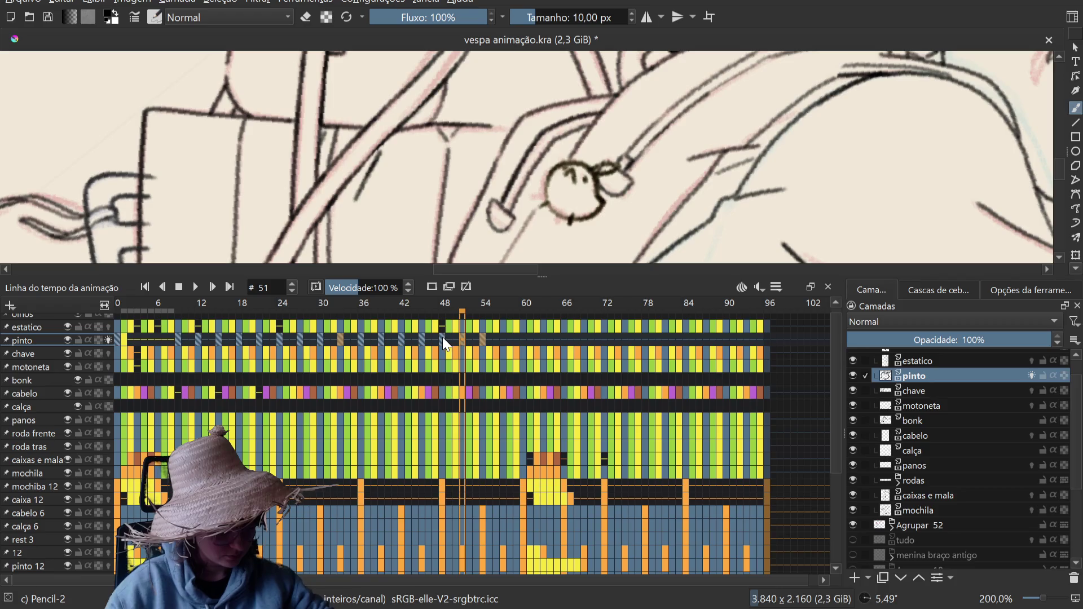
left_click(423, 341)
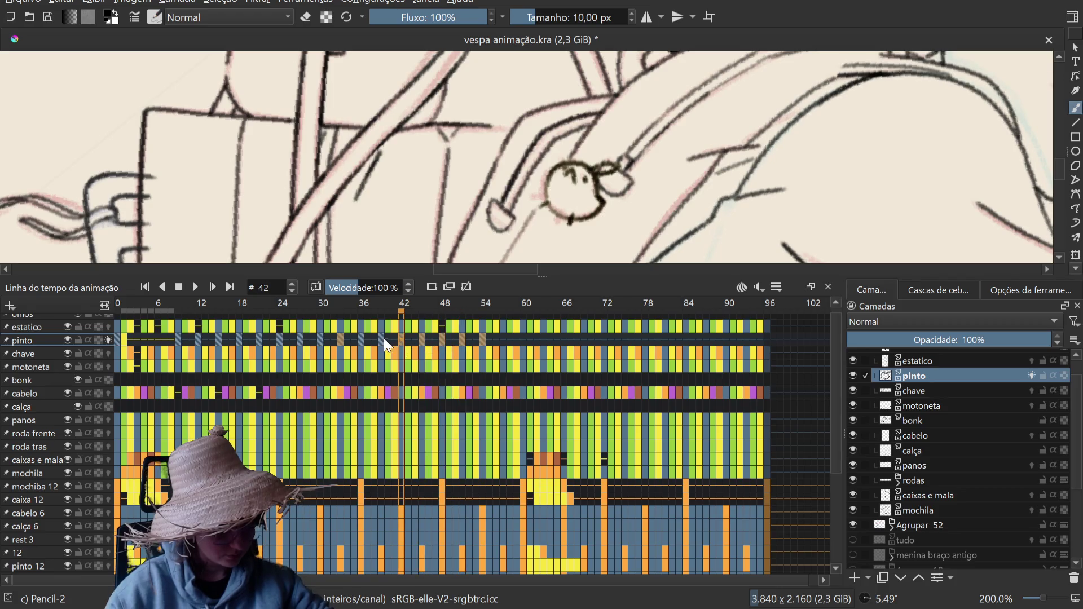
left_click(362, 338, "shift")
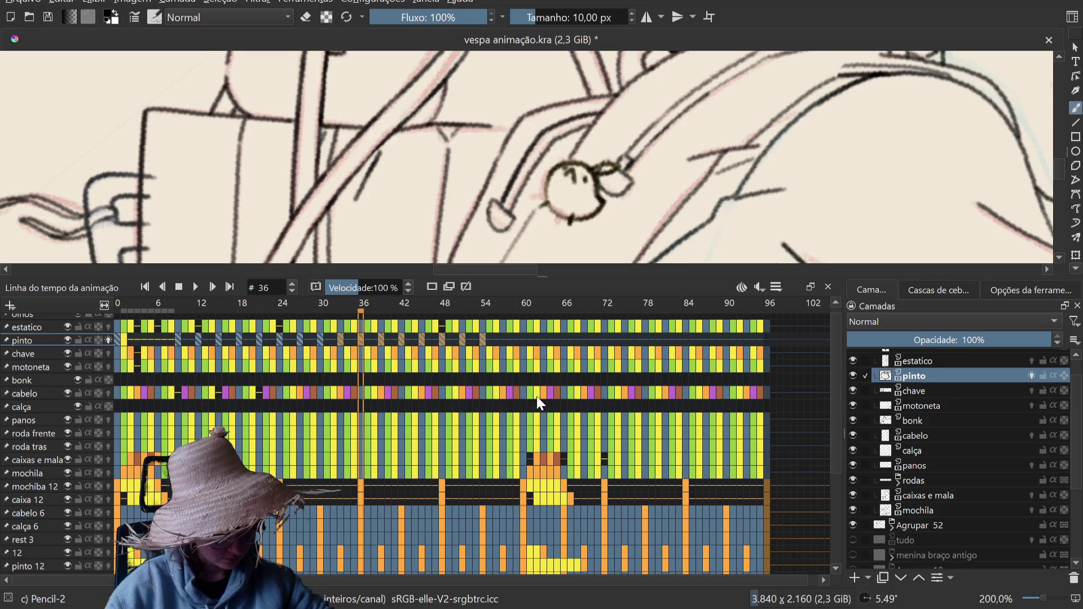
Step: Paste the chick frames from frame 69 onward and add the last chick frame at 96
left_click(585, 341)
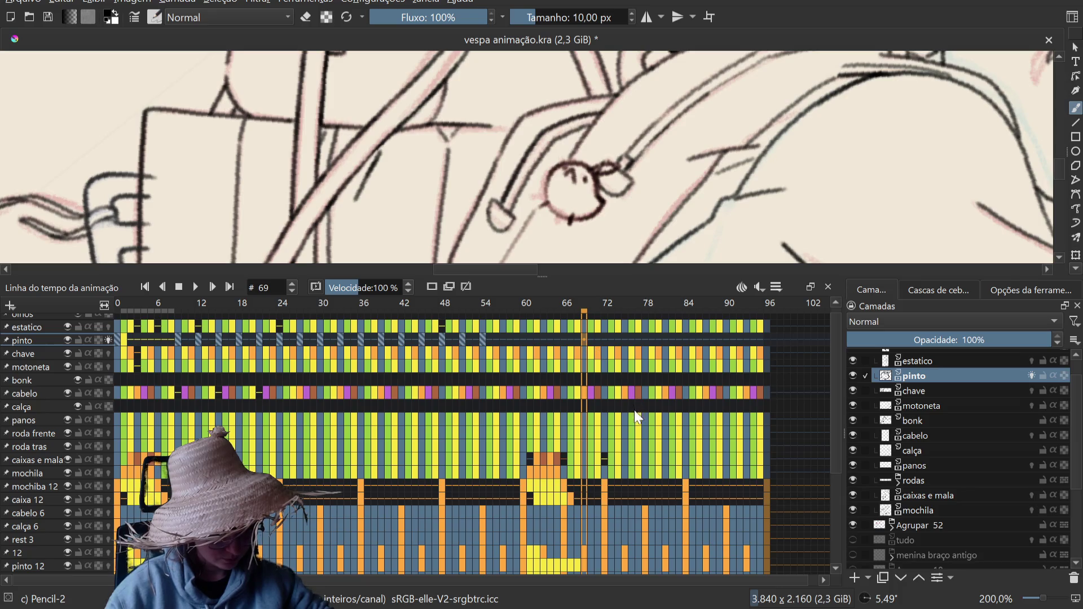
key("ctrl+v")
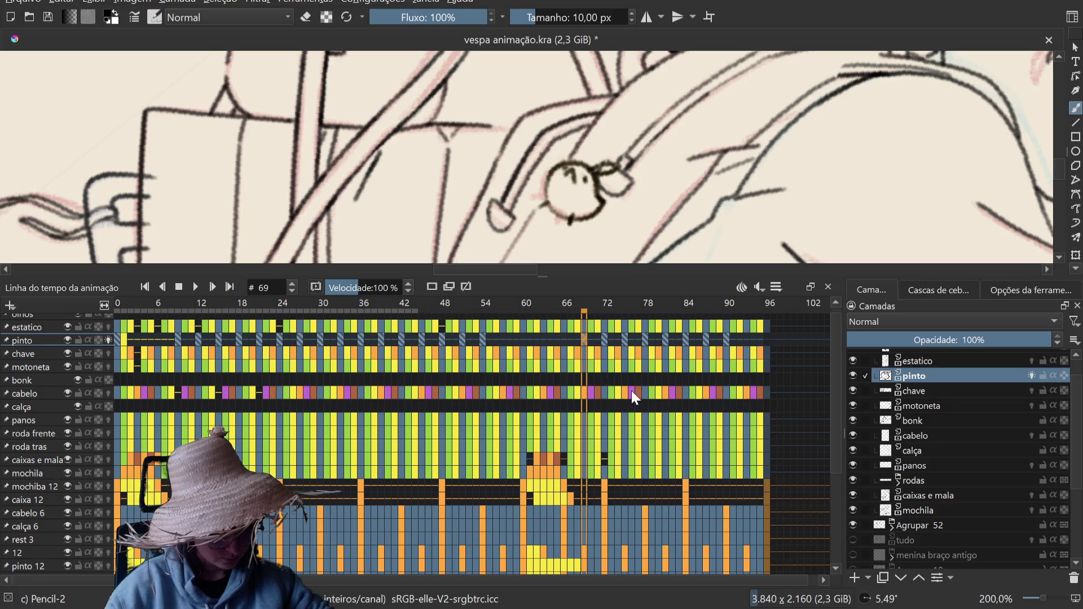
left_click(502, 339)
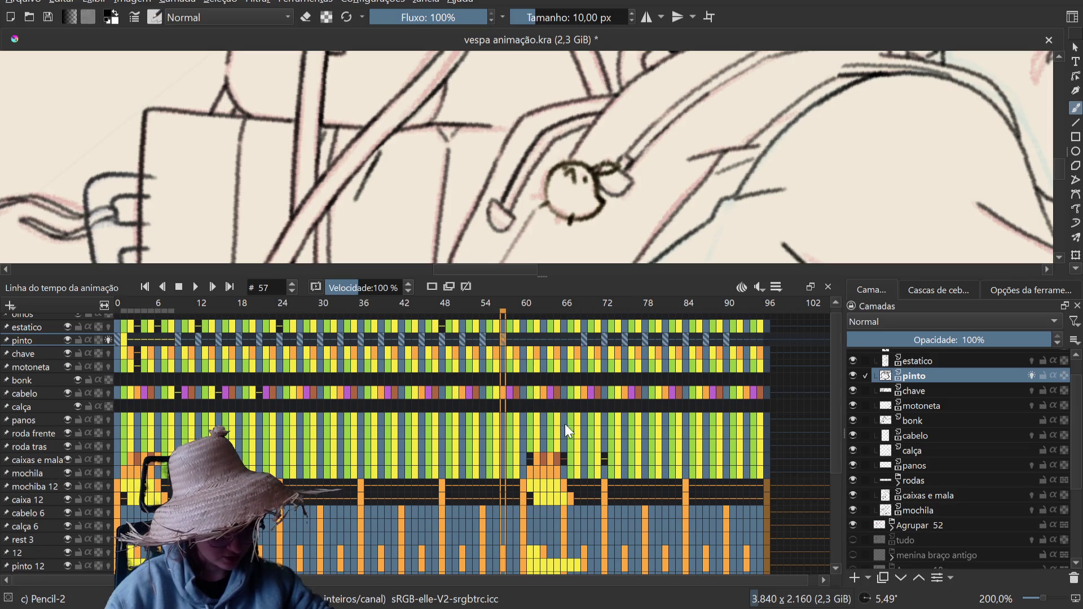
left_click(525, 339)
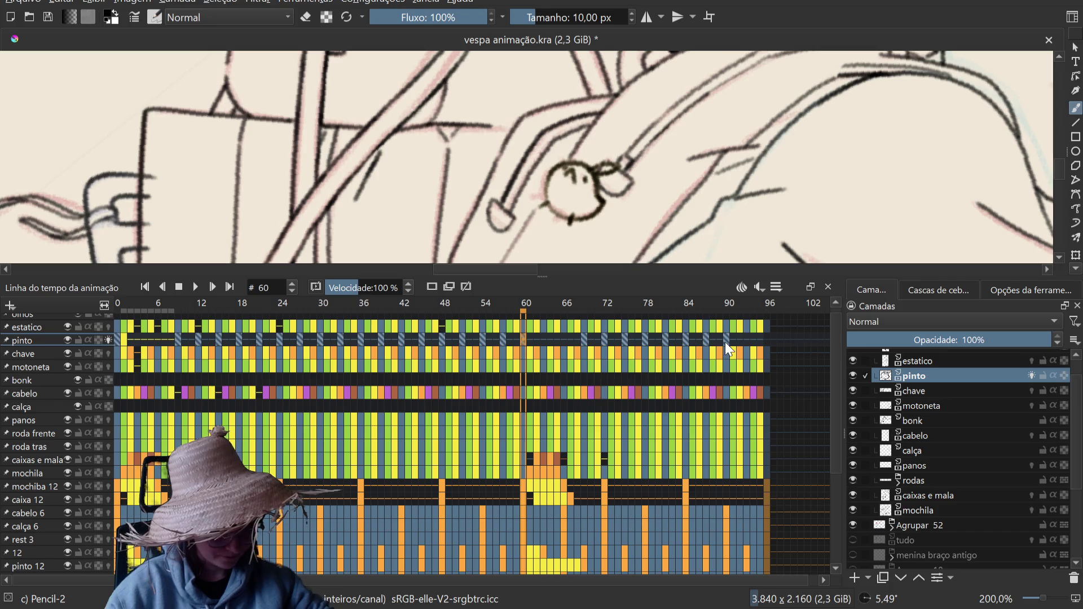
left_click_drag(723, 342, 706, 338)
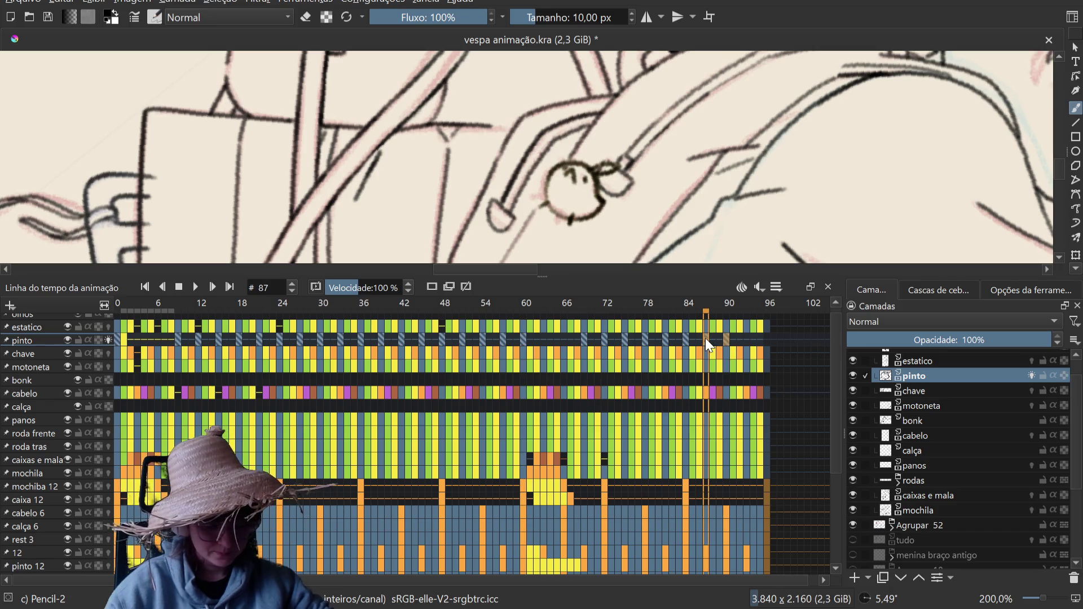
left_click(744, 338)
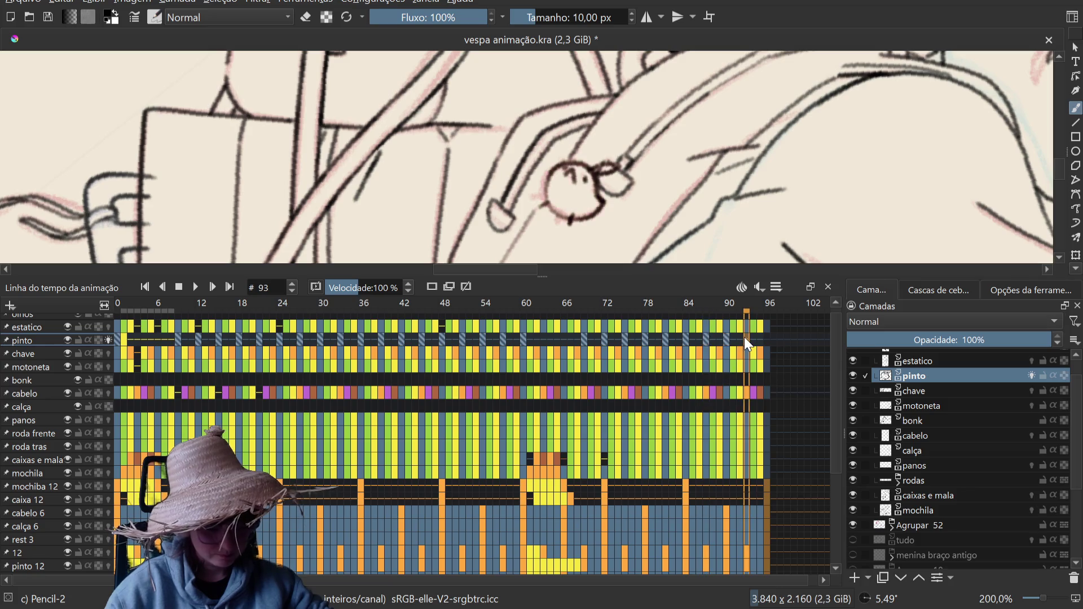
key("Insert")
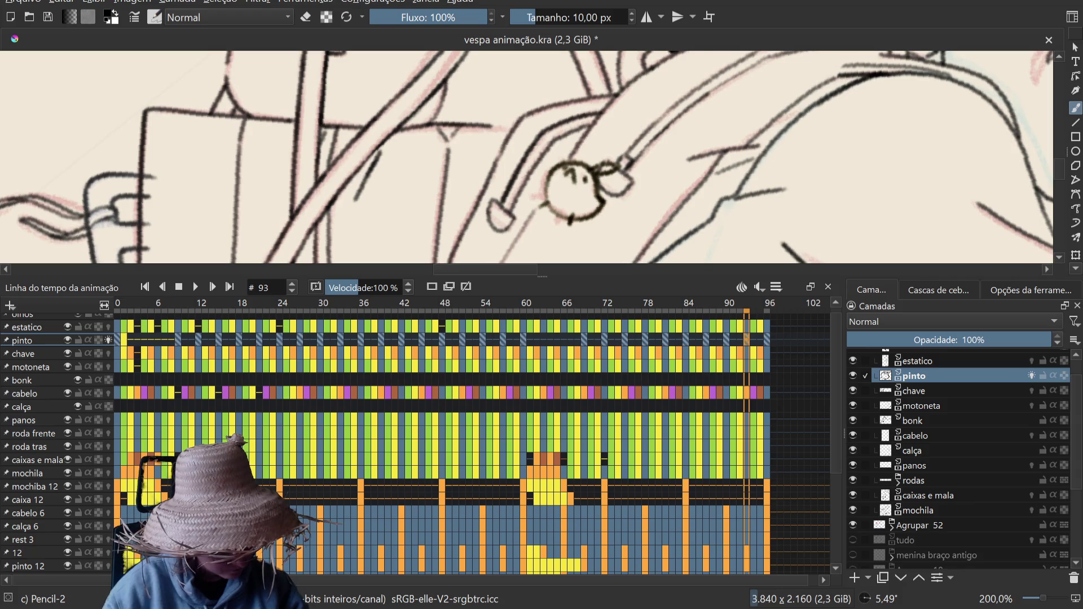
Step: Undo the chick drawing on pinto frame 61 and return to the start
key("Home")
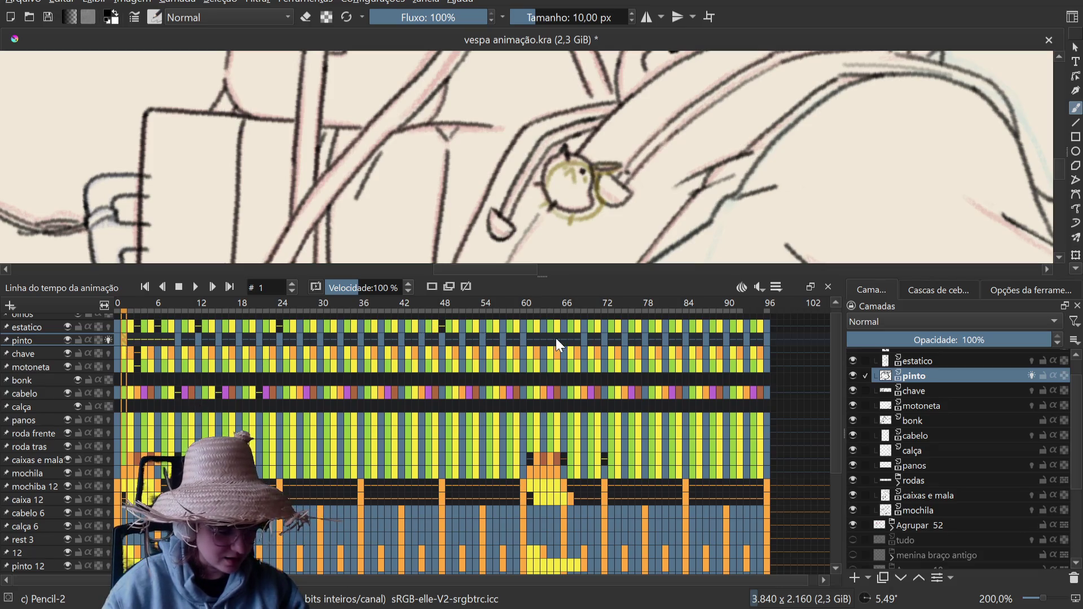
left_click(532, 338)
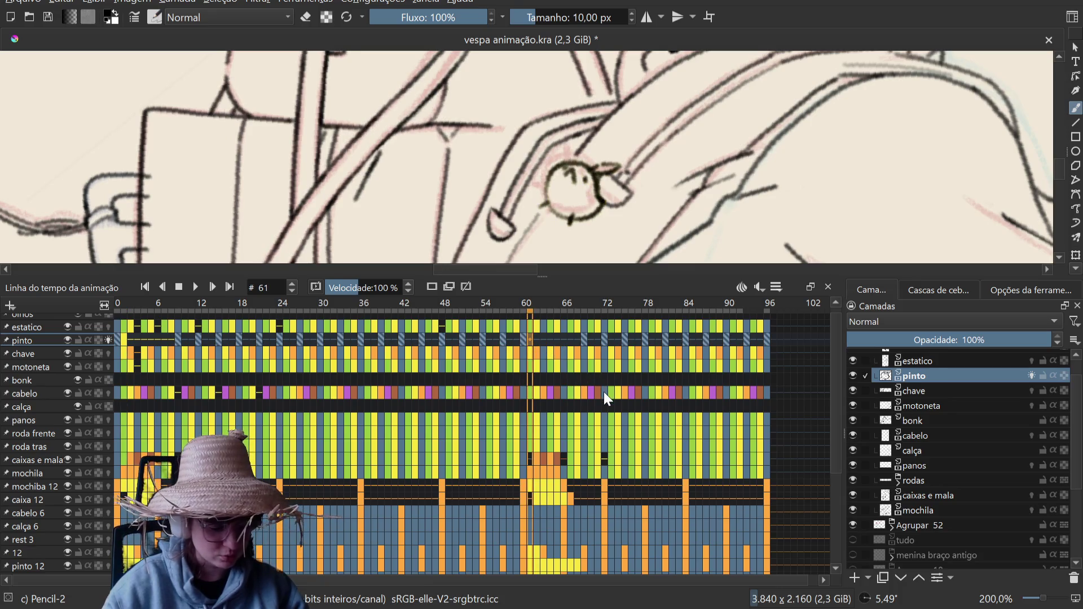
key("ctrl+z")
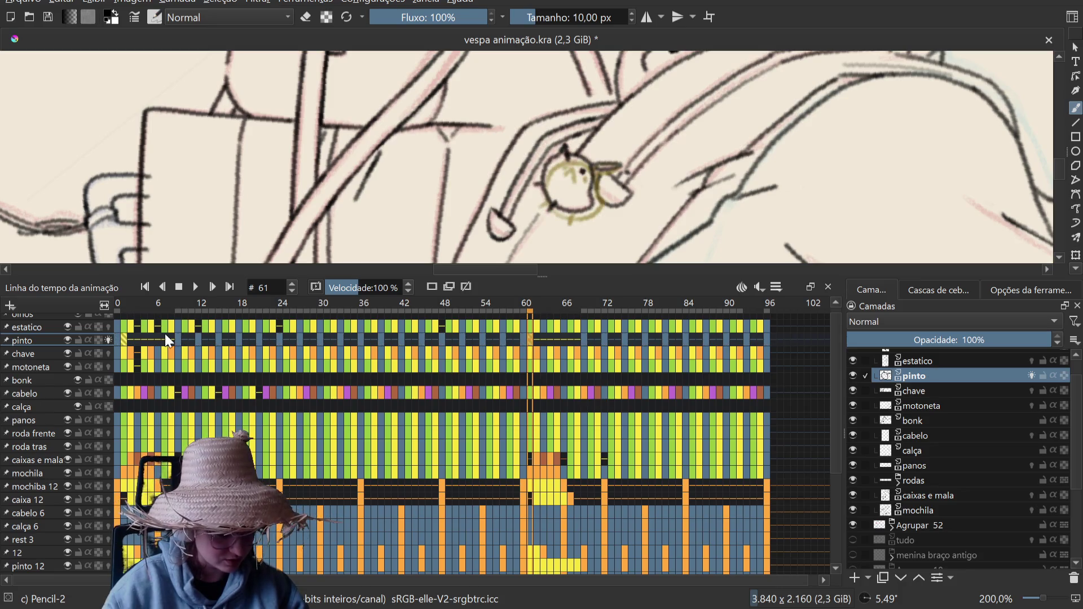
left_click(122, 339)
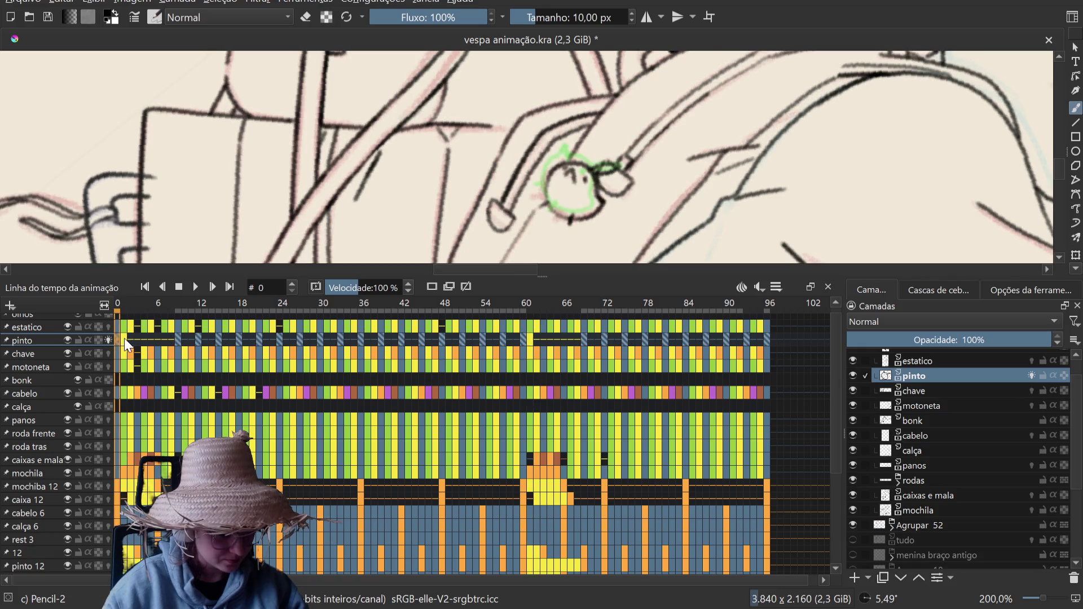
Step: Flip between pinto frames 9 and 10 to compare keychain poses, ending on frame 0
left_click(177, 341)
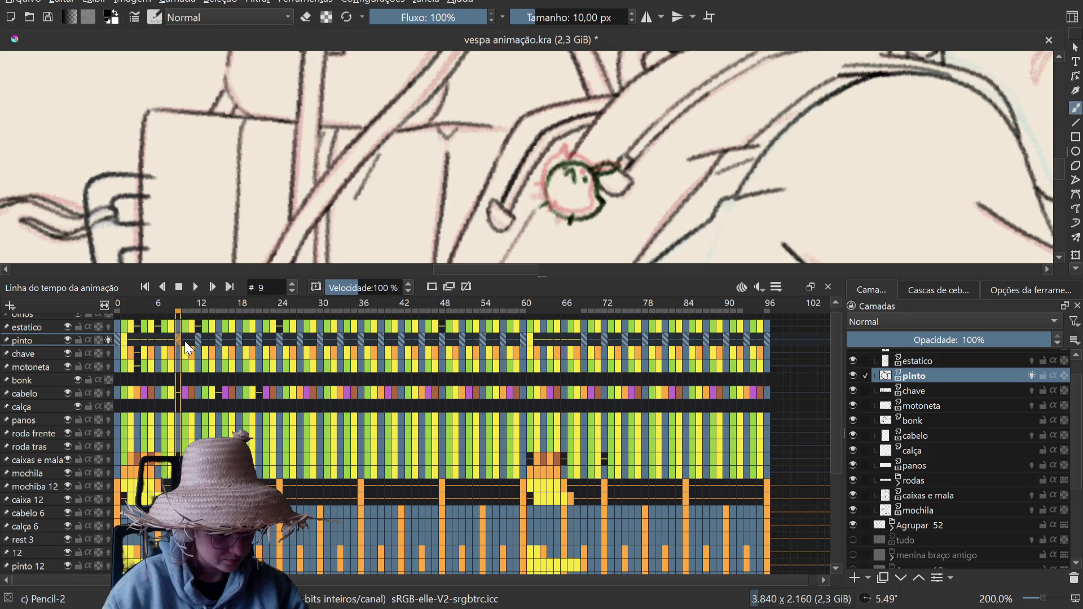
left_click(186, 342)
left_click(182, 341)
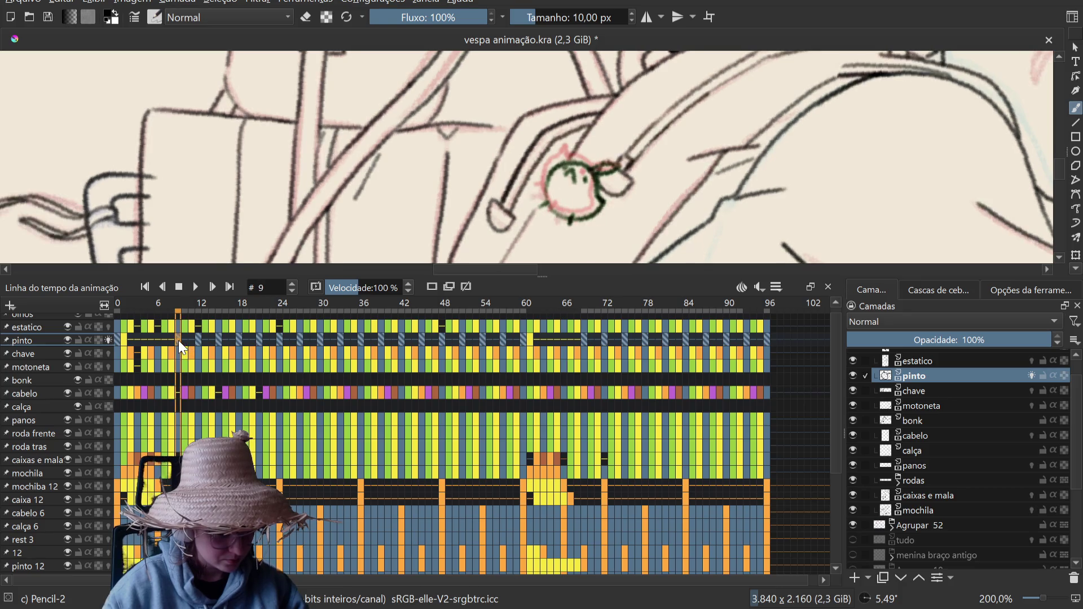
left_click(184, 341)
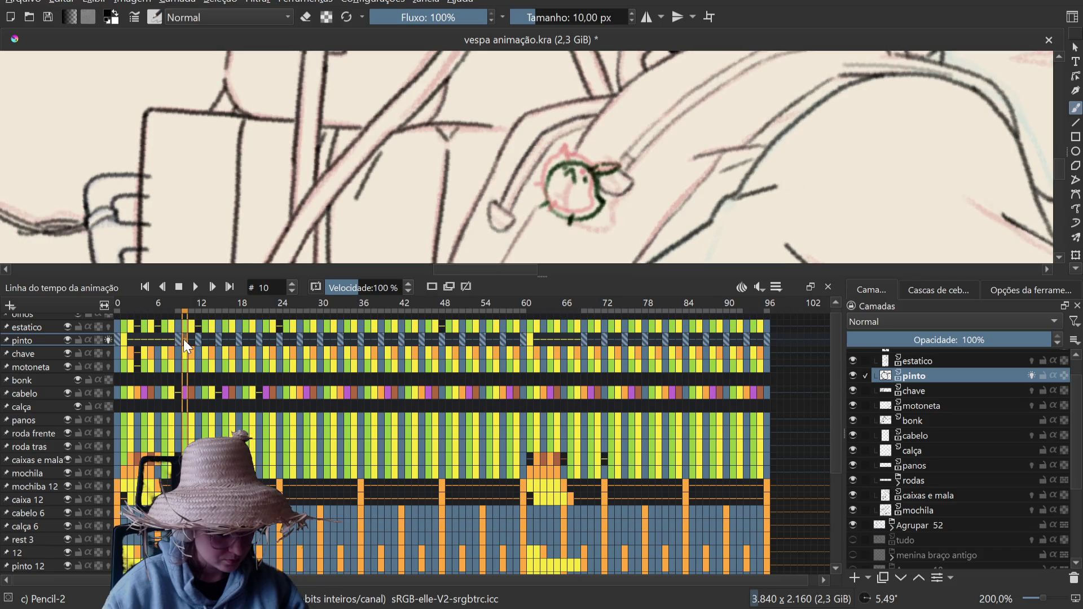
left_click(117, 340)
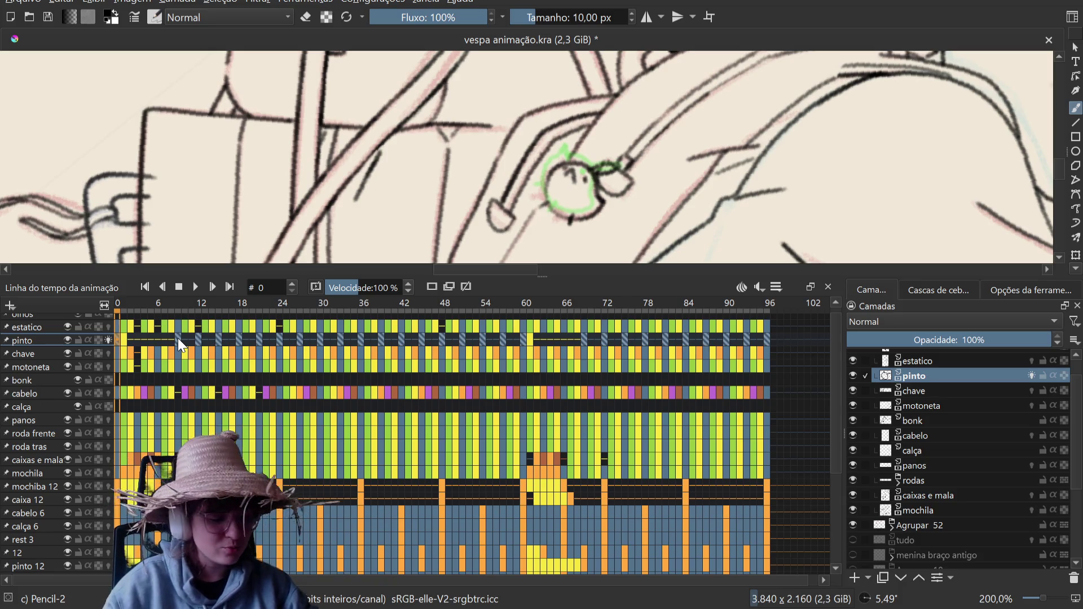
Step: Delete the keychain drawings on pinto frames 10 and 11
left_click(185, 341)
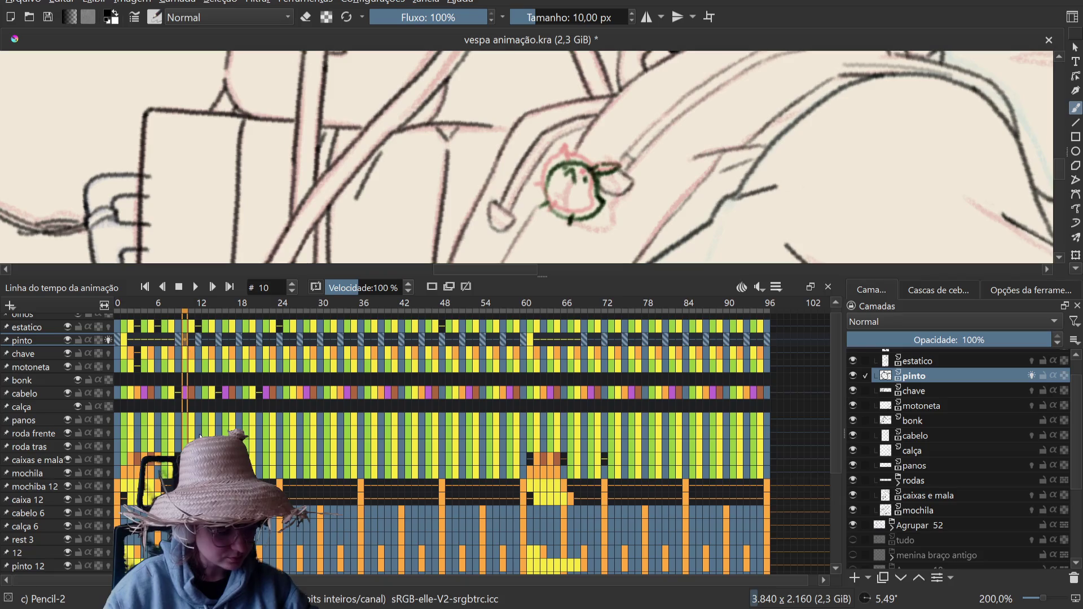
key("Delete")
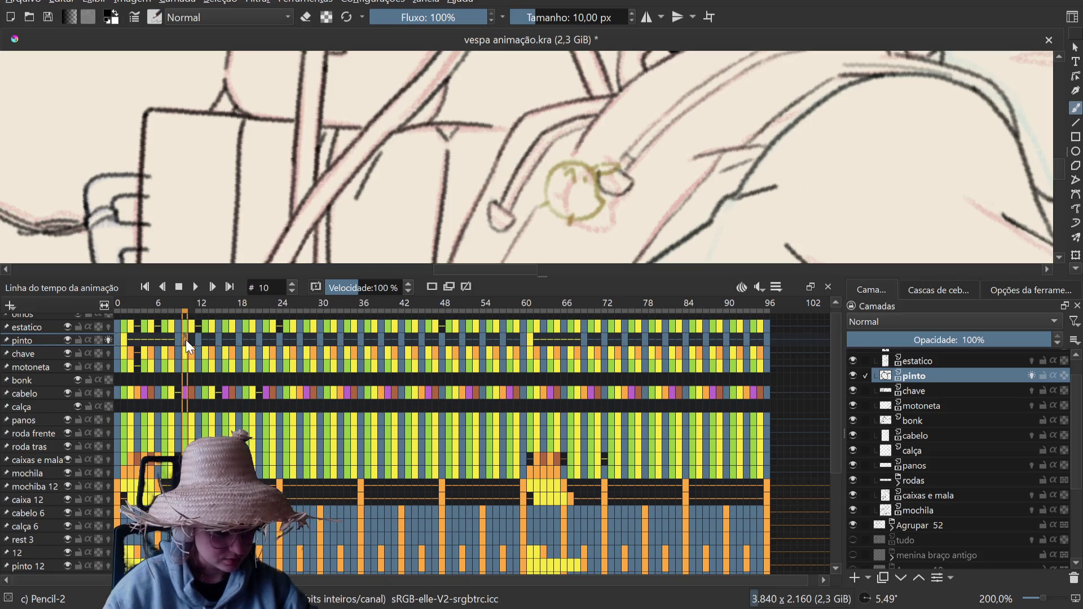
left_click(192, 342)
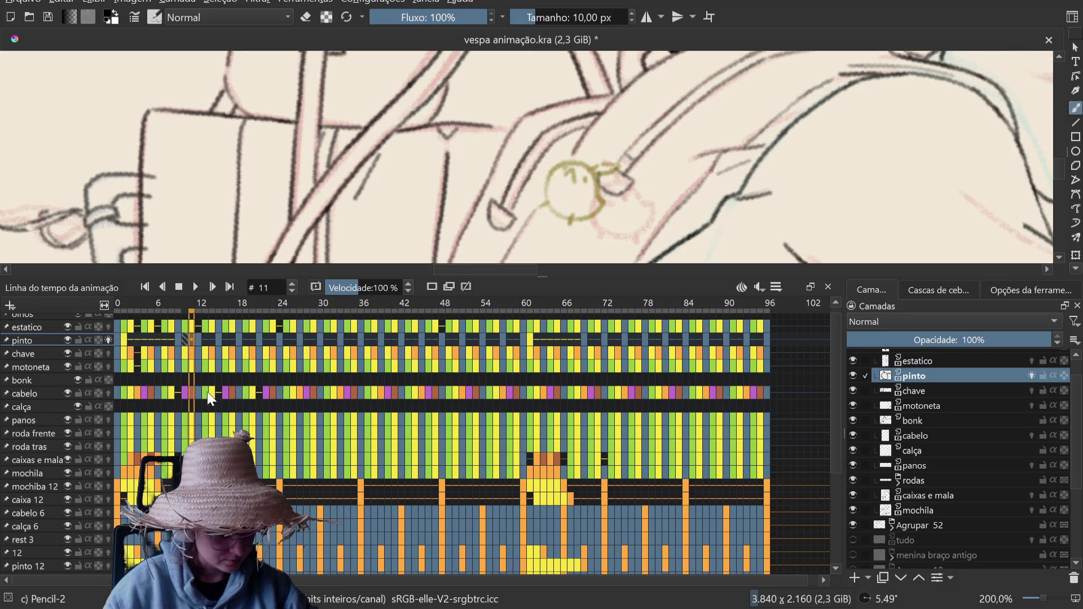
key("Delete")
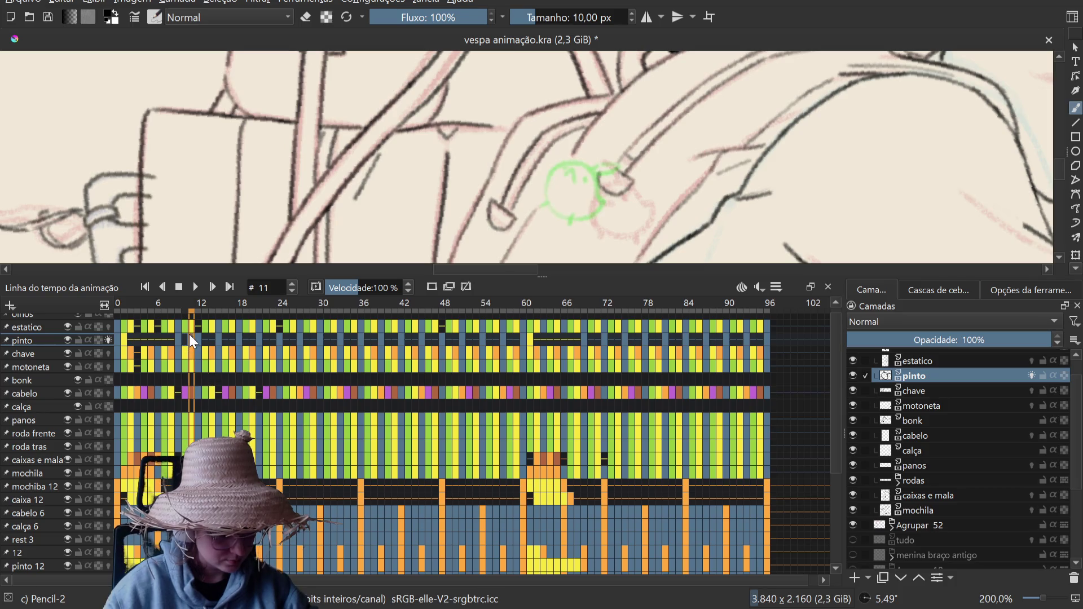
left_click(193, 342)
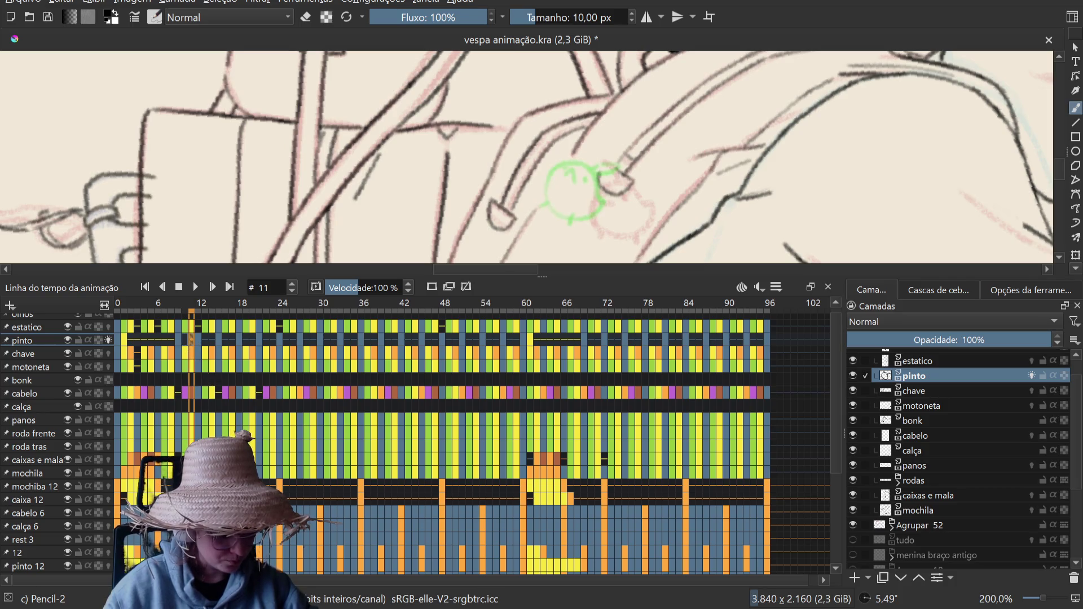
Step: Flip between frames 10 and 11 to compare, then save the animation file
left_click(186, 342)
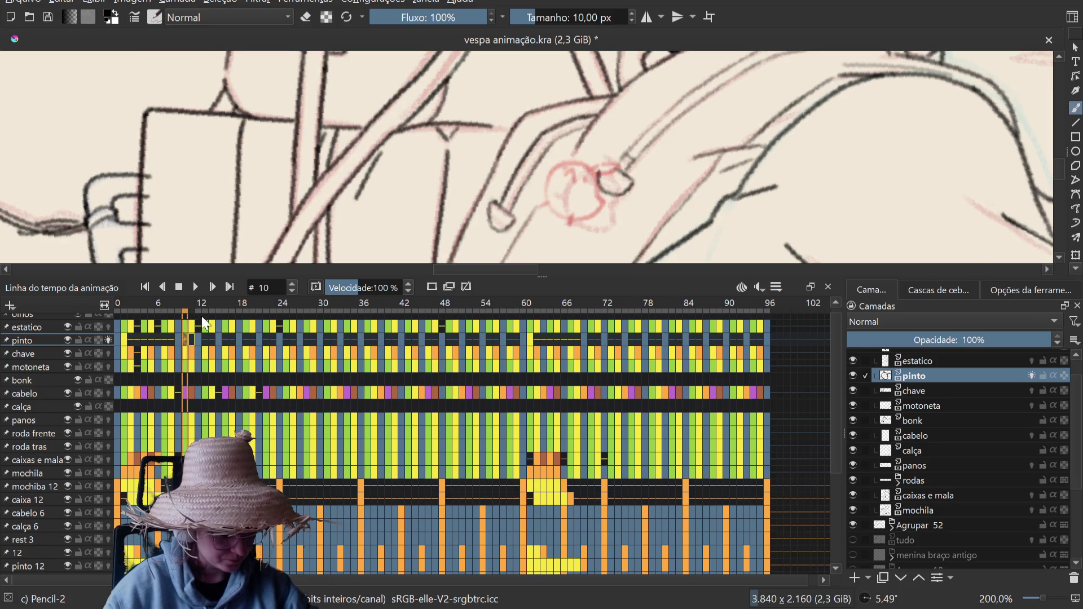
left_click(186, 339)
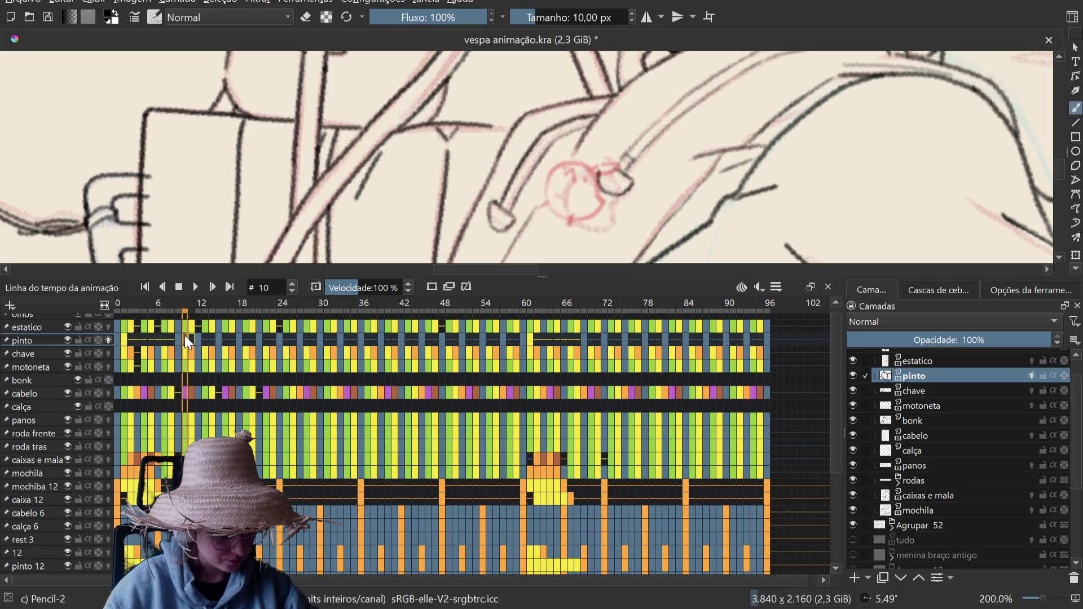
left_click(191, 342)
left_click(186, 342)
left_click(192, 341)
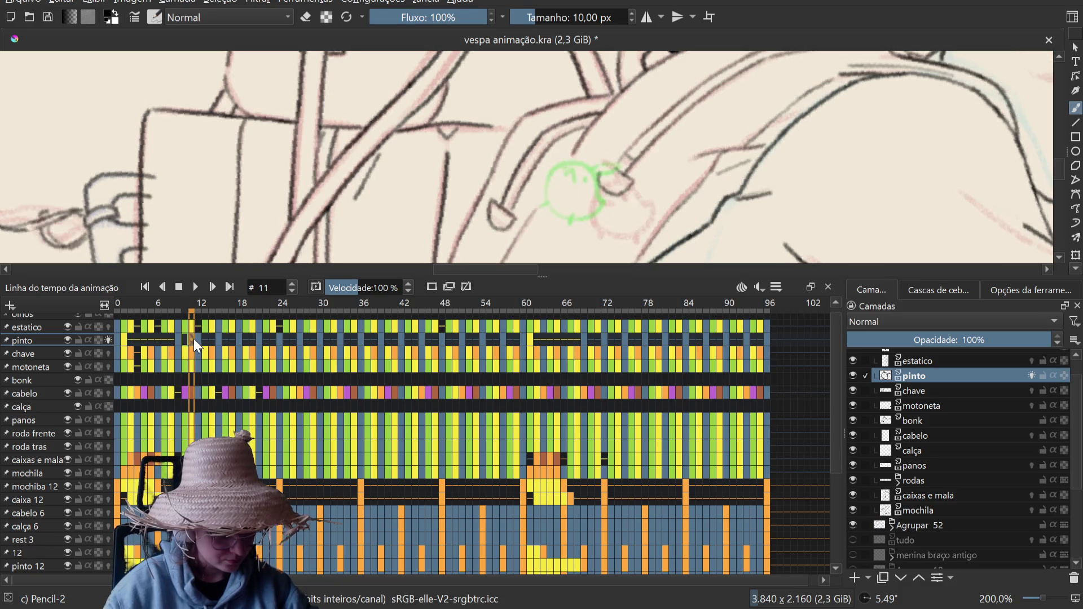
left_click(185, 342)
left_click(191, 342)
left_click(185, 342)
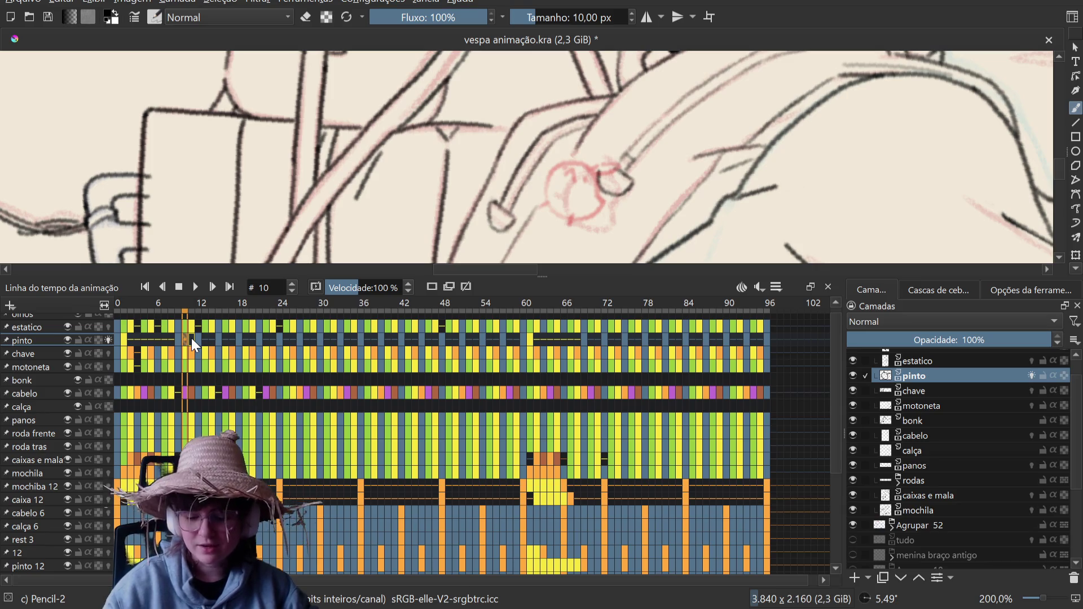
key("ctrl+s")
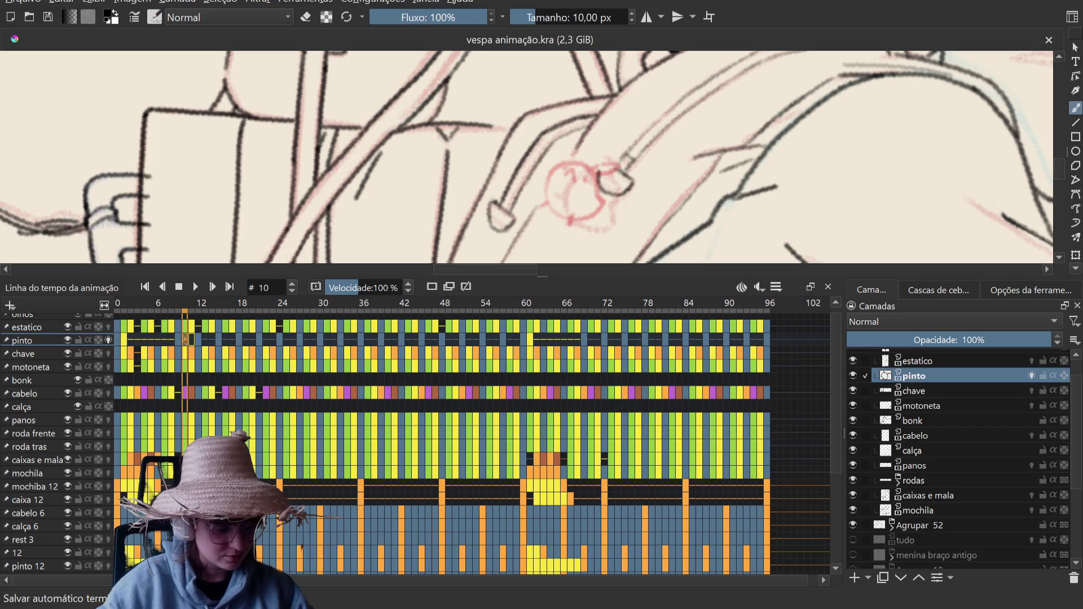
Step: On frame 11, sketch and undo trial strokes for the keychain
key("period")
left_click_drag(549, 171, 558, 184)
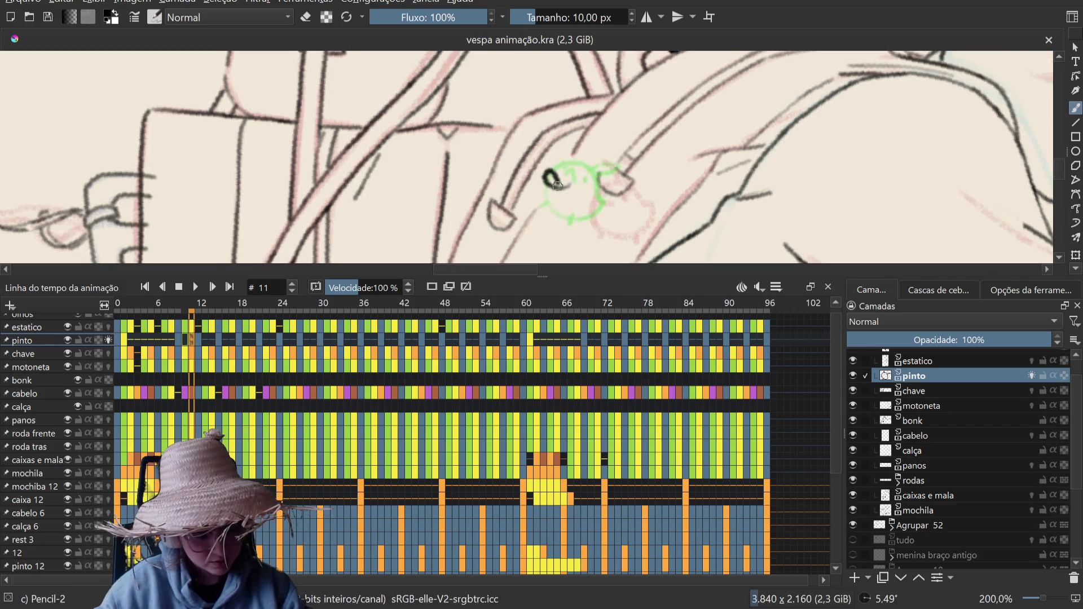
key("ctrl+z")
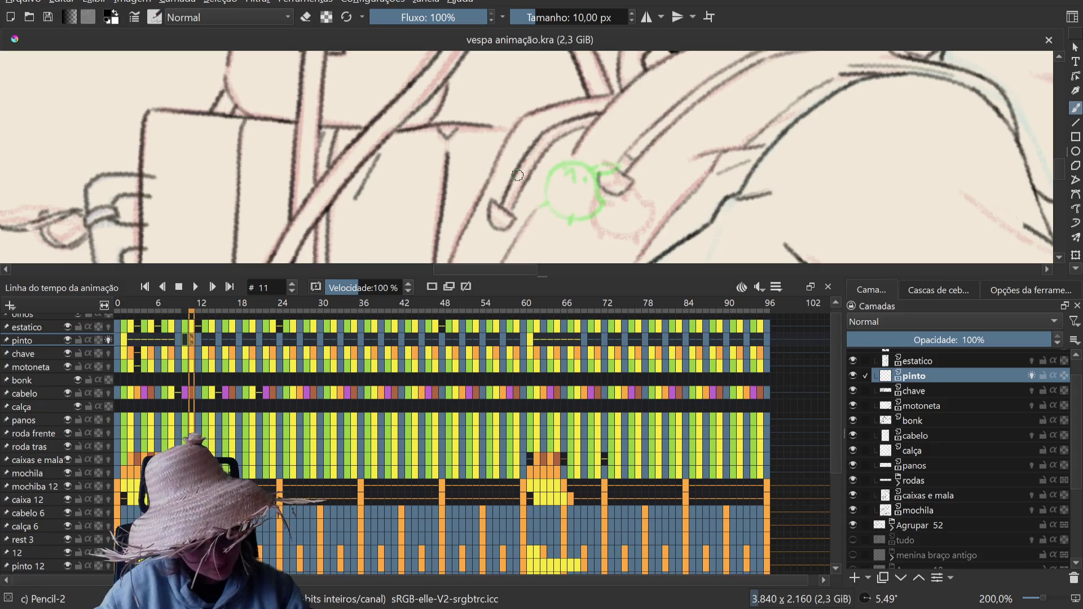
left_click(320, 340)
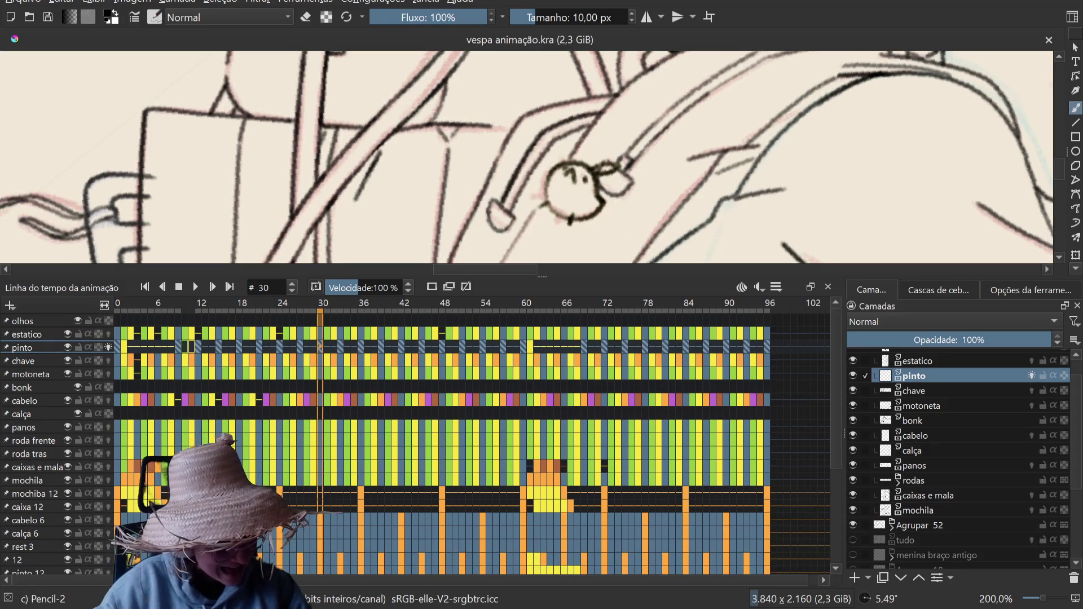
key("comma")
left_click_drag(573, 164, 528, 195)
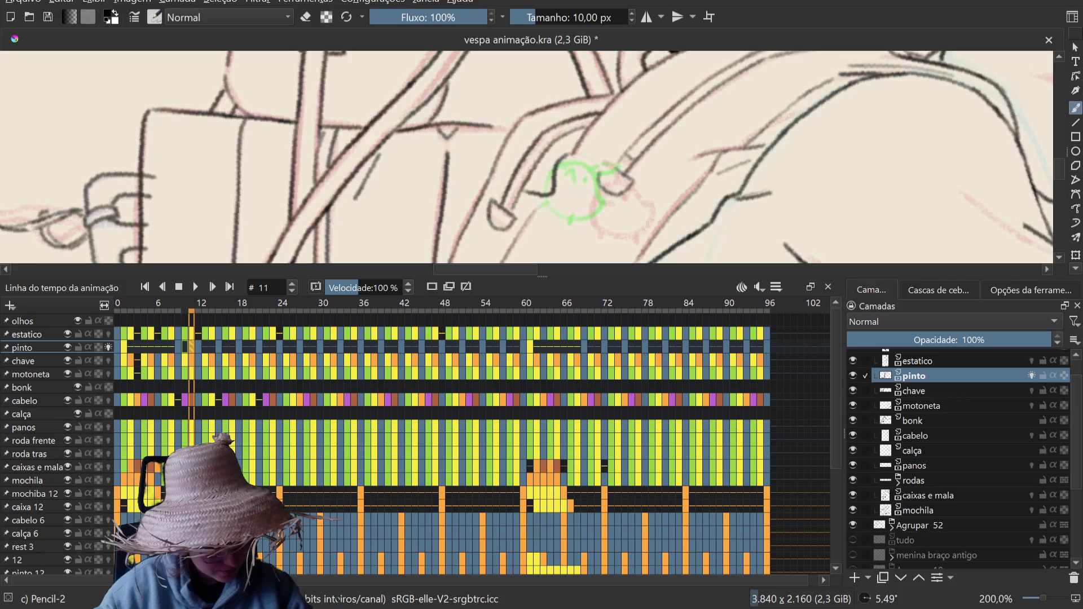
key("ctrl+z")
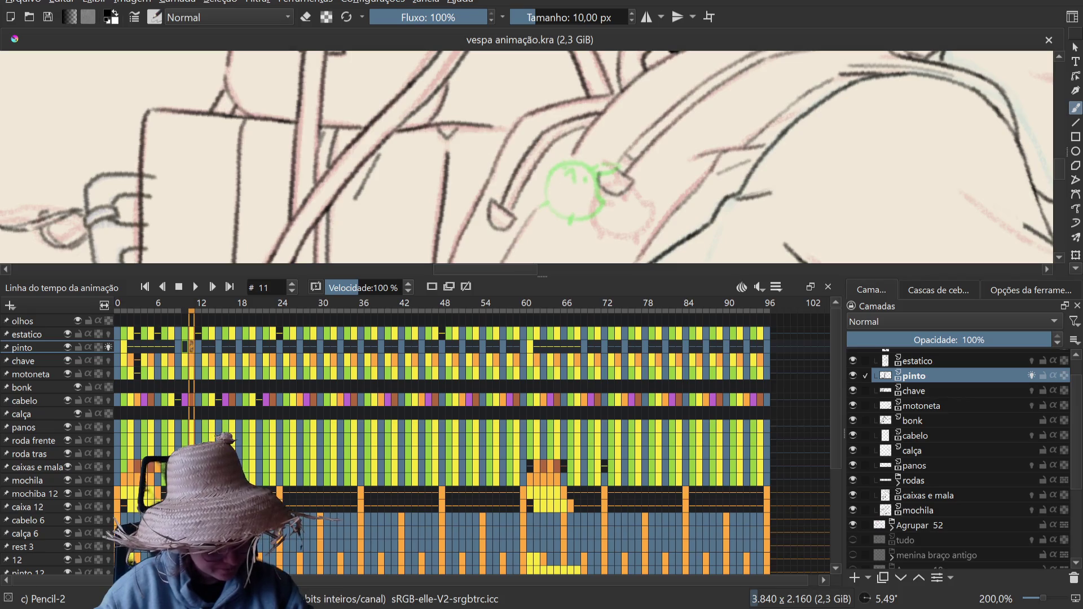
Step: Hide the timeline, ink the chick keychain outline on frame 11, then step back to frame 10
left_click(828, 286)
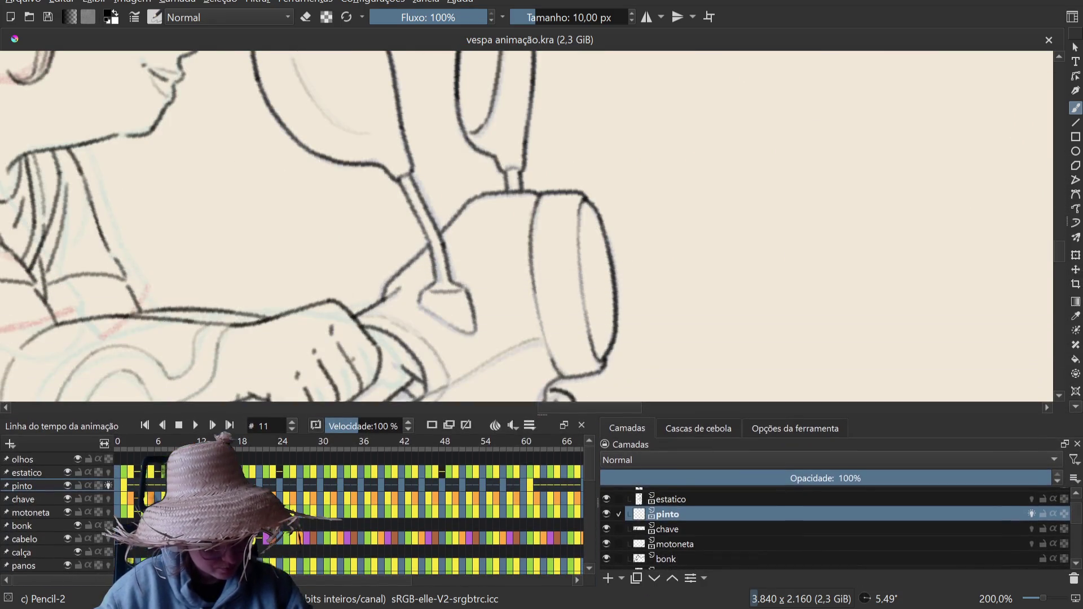
left_click_drag(61, 193, 598, 189)
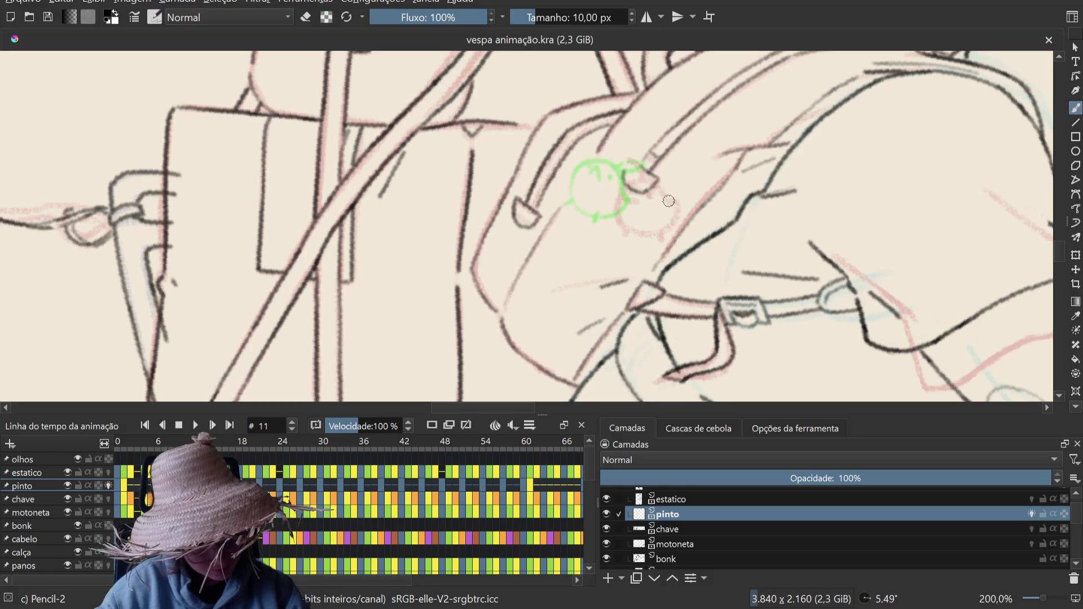
key("ctrl+z")
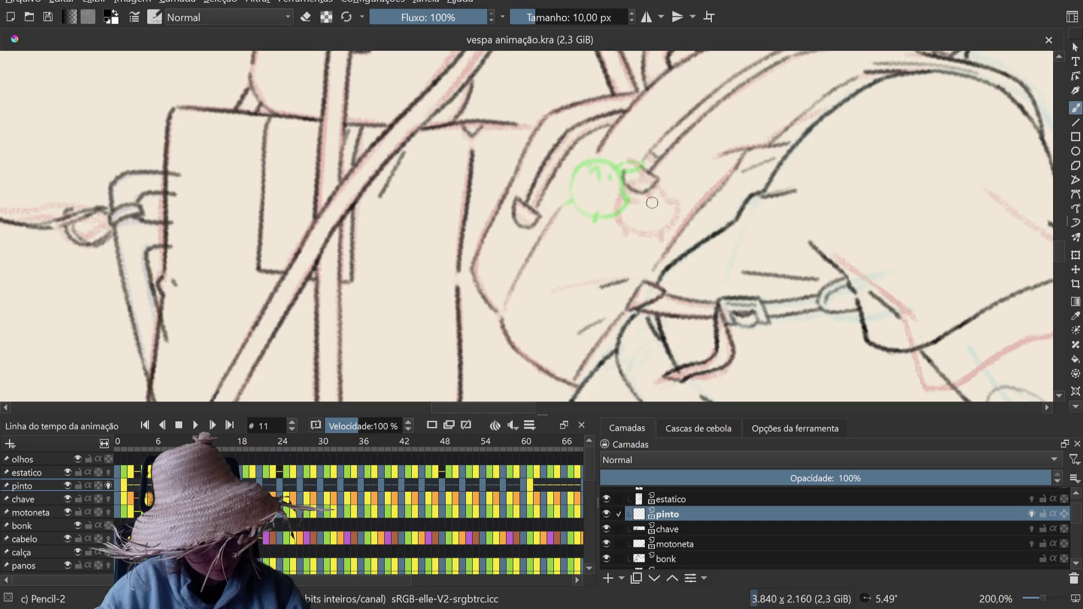
mouse_move(669, 193)
left_mouse_down()
mouse_move(658, 235)
mouse_move(675, 199)
left_mouse_up()
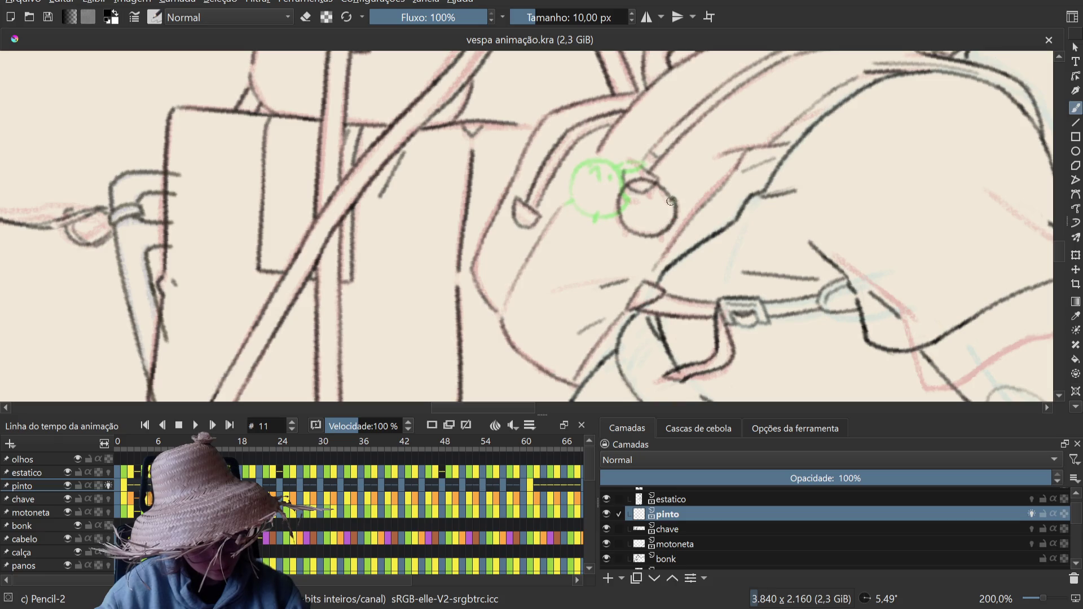
key("ctrl+z")
left_click_drag(672, 202, 667, 185)
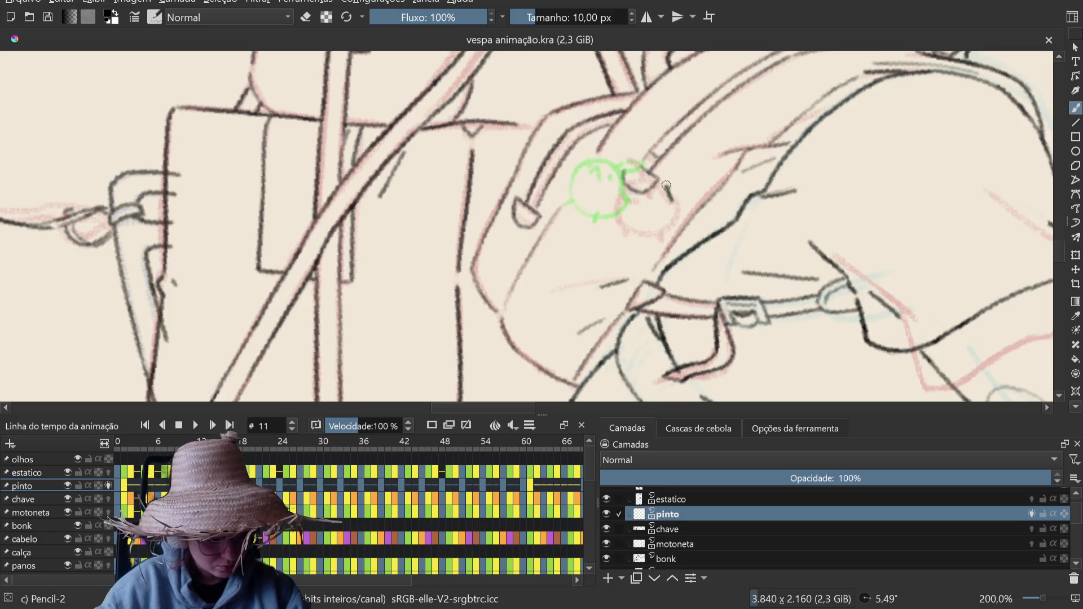
key("ctrl+z")
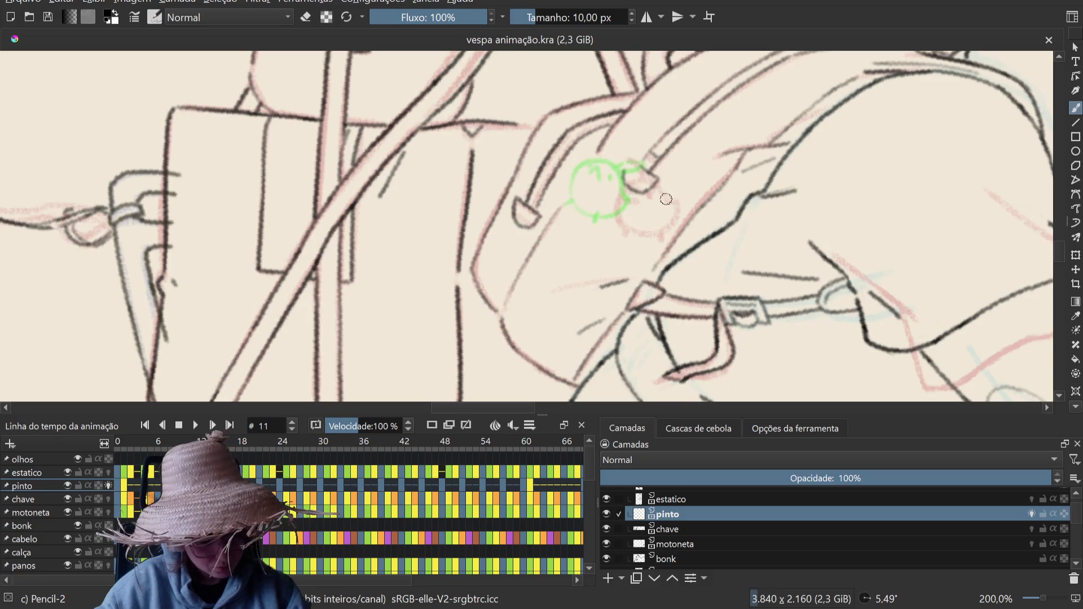
mouse_move(637, 179)
left_mouse_down()
mouse_move(653, 233)
mouse_move(672, 195)
left_mouse_up()
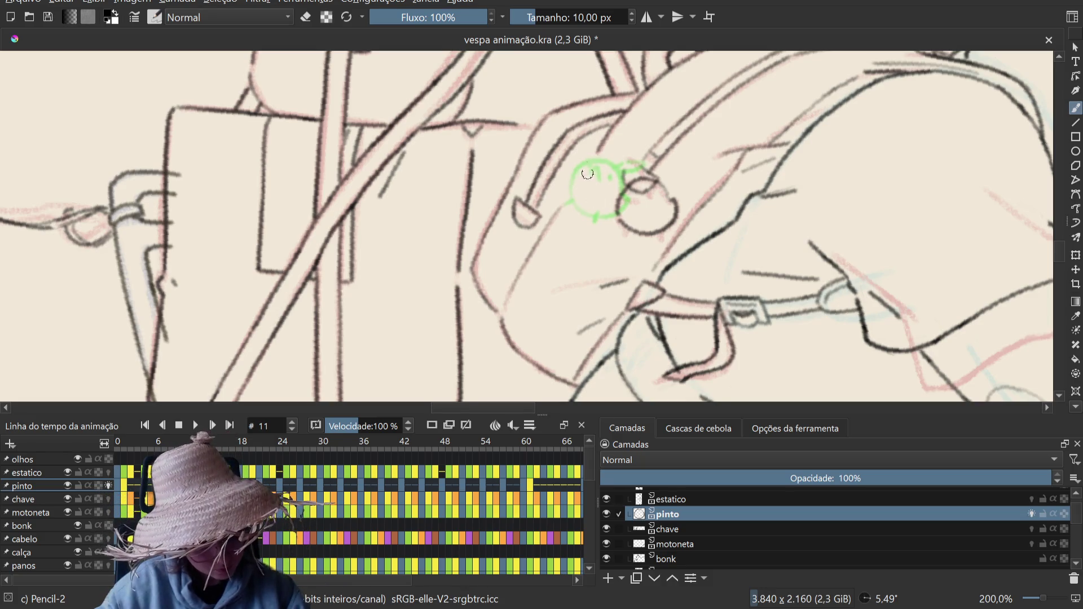
left_click_drag(670, 203, 642, 182)
key("ctrl+z")
key("ctrl+z")
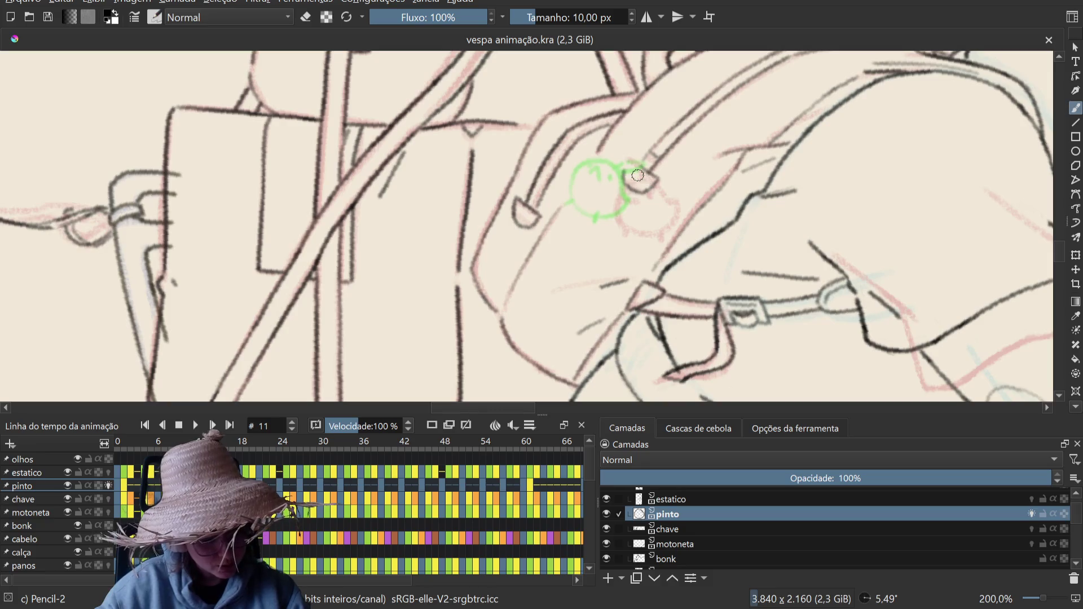
mouse_move(673, 202)
left_mouse_down()
mouse_move(618, 215)
mouse_move(673, 203)
left_mouse_up()
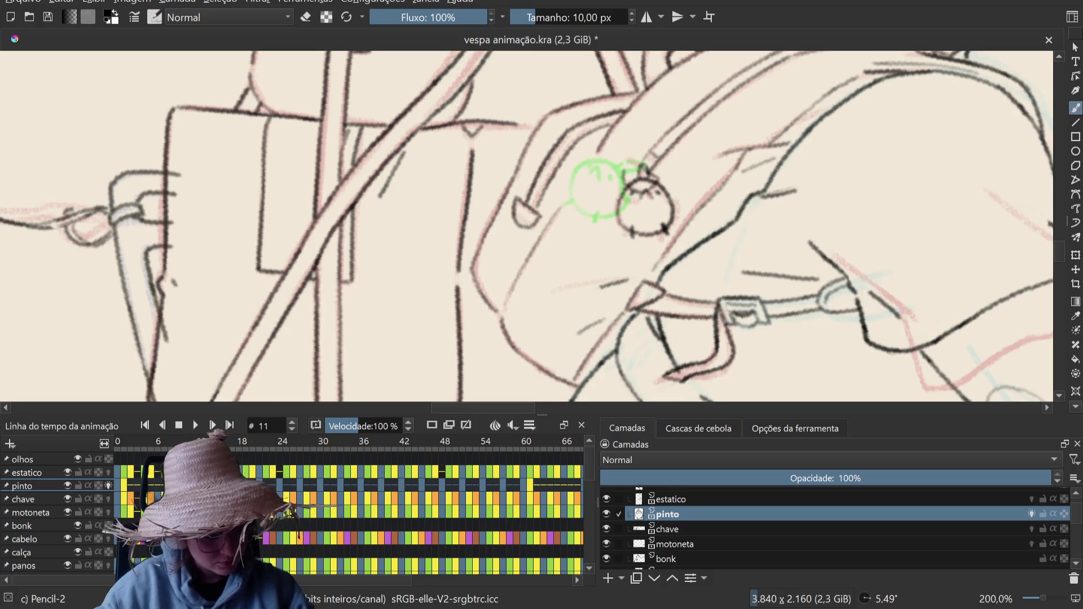
key("Left")
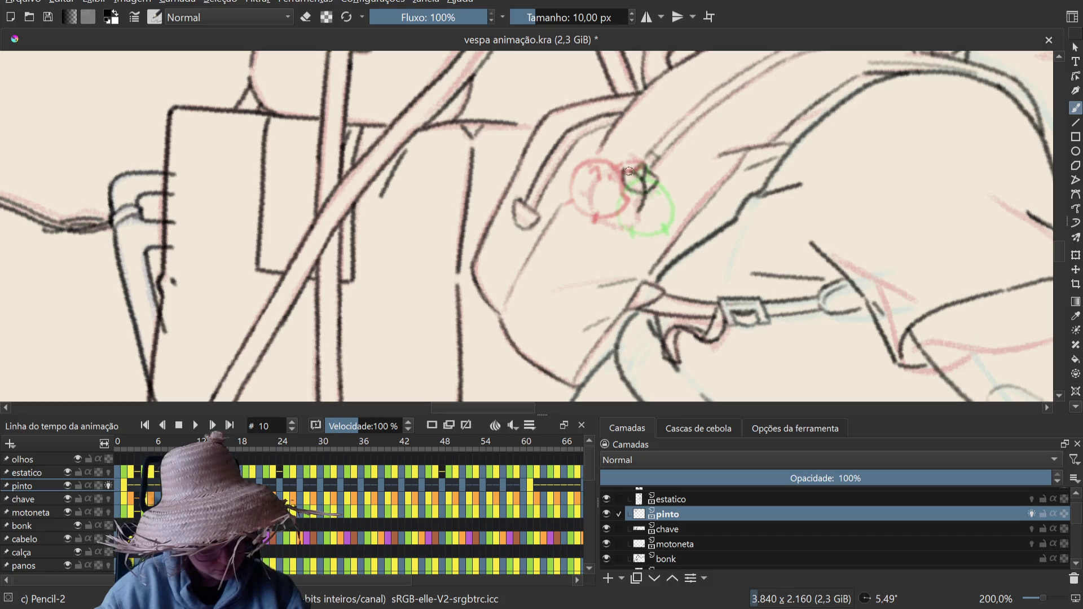
Step: Draw the chick's circle outline on frame 10, closing its bottom arc
mouse_move(643, 171)
left_mouse_down()
mouse_move(587, 196)
mouse_move(590, 208)
left_mouse_up()
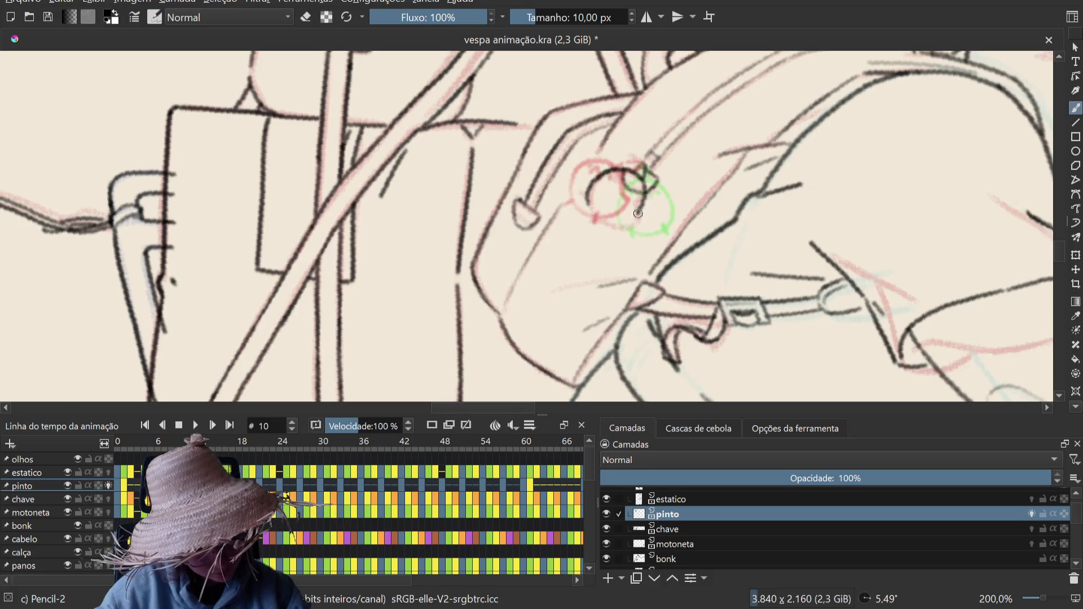
left_click_drag(626, 224, 587, 203)
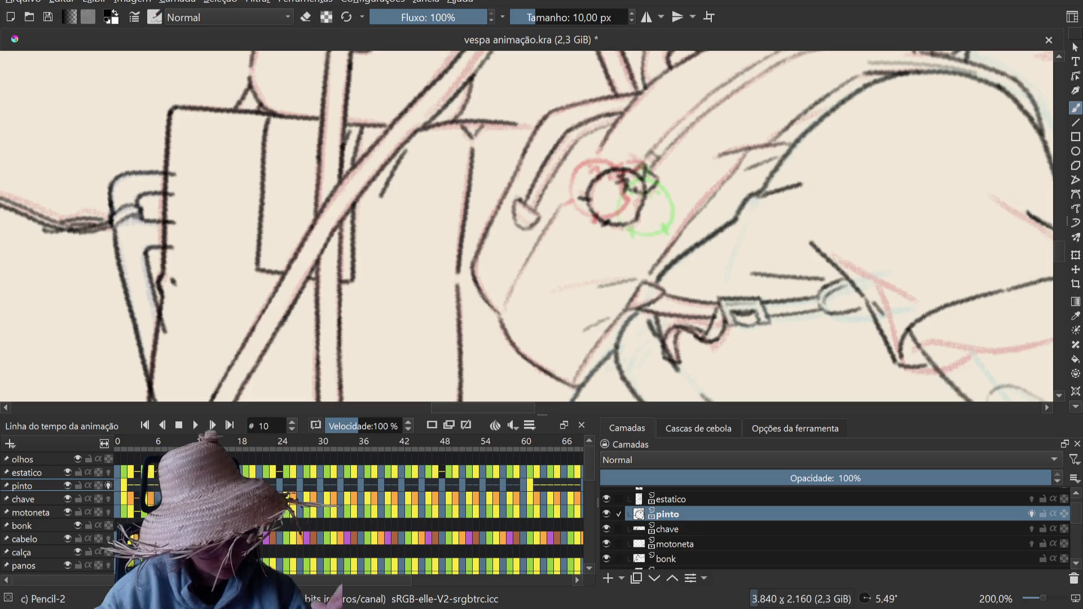
key("Left")
key("Right")
Step: Flip repeatedly between frames 9, 10 and 11 to check the chick's swing
key("Right")
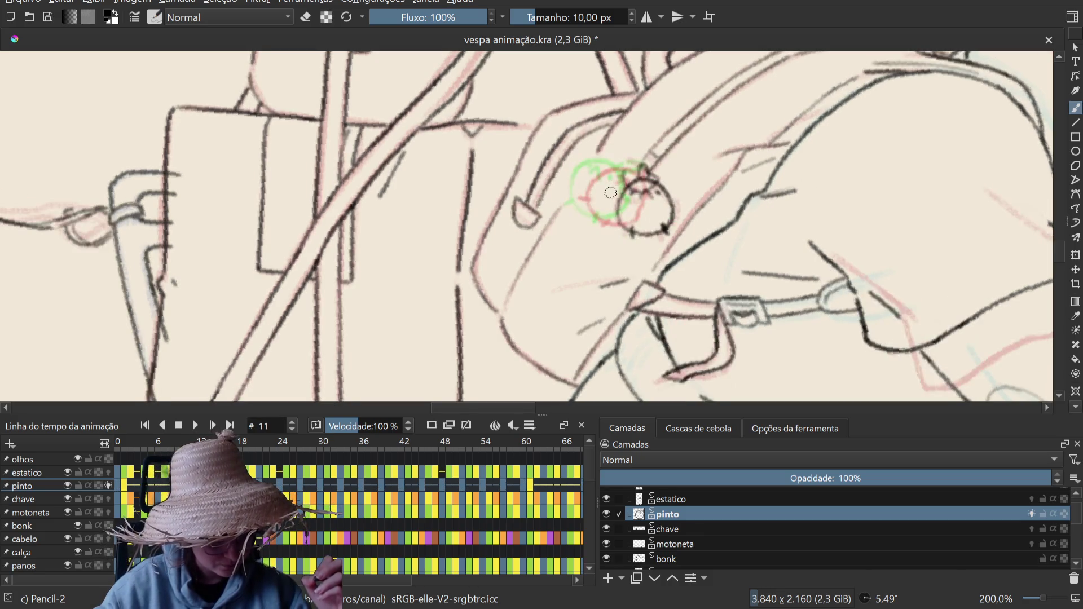
key("Left")
key("Left")
key("Right")
key("Right")
key("Left")
key("Left")
key("Right")
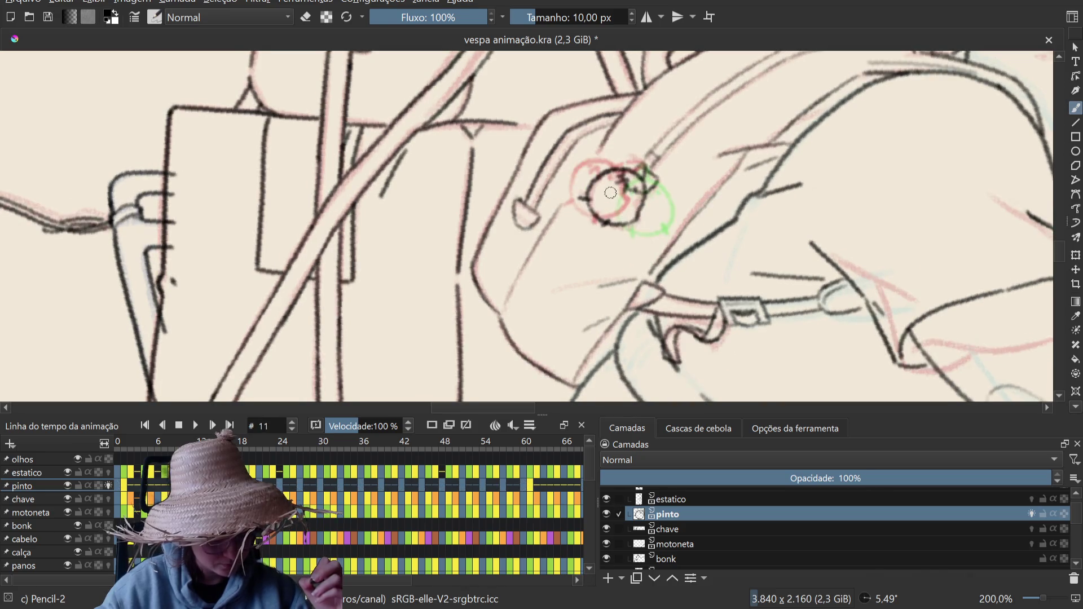
key("Left")
key("Left")
key("Right")
key("Right")
key("Left")
key("Right")
key("Left")
key("Left")
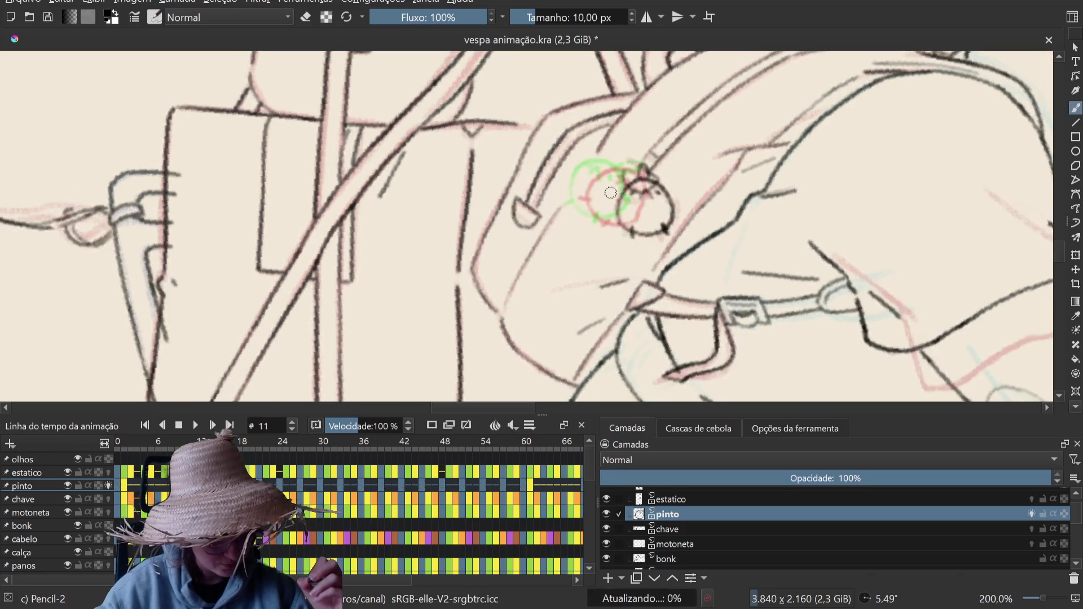
key("Right")
key("Left")
key("Right")
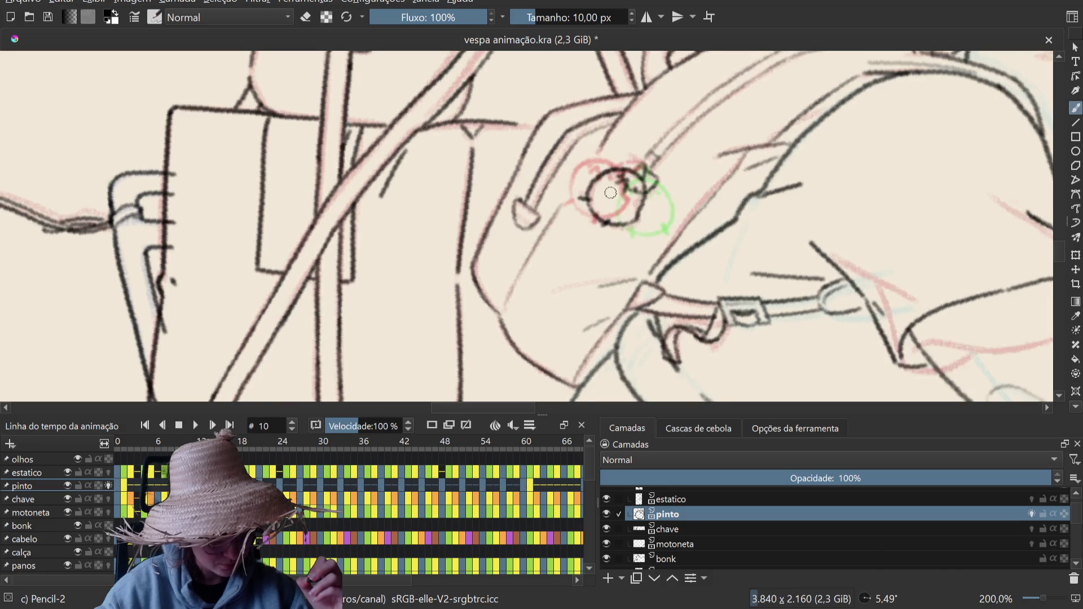
key("Right")
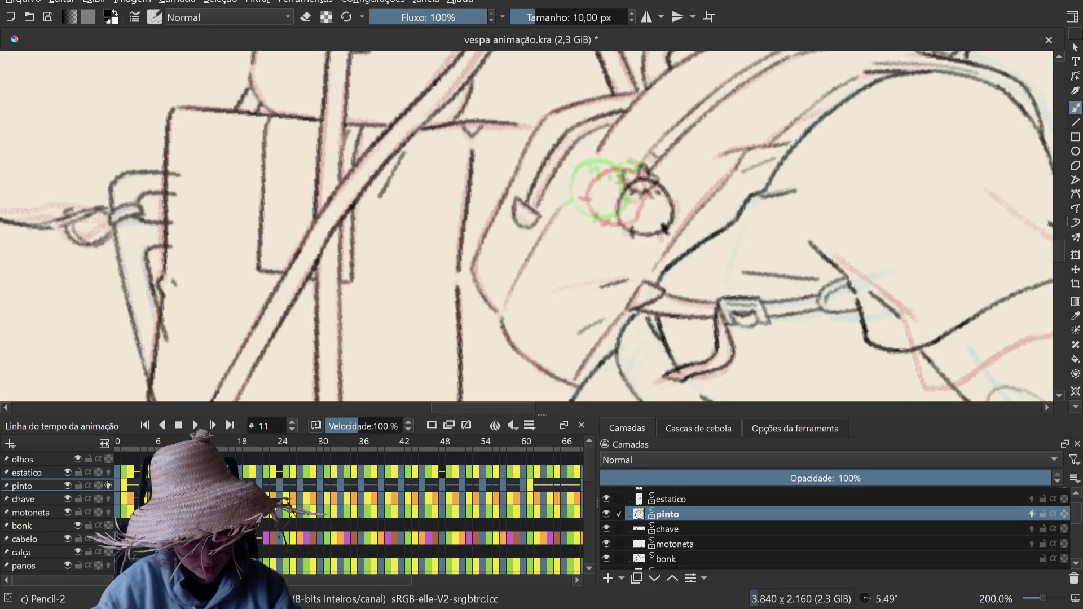
Step: Lasso-select the chick on frame 11 and transform it slightly lower
scroll(1076, 225, "down", 5)
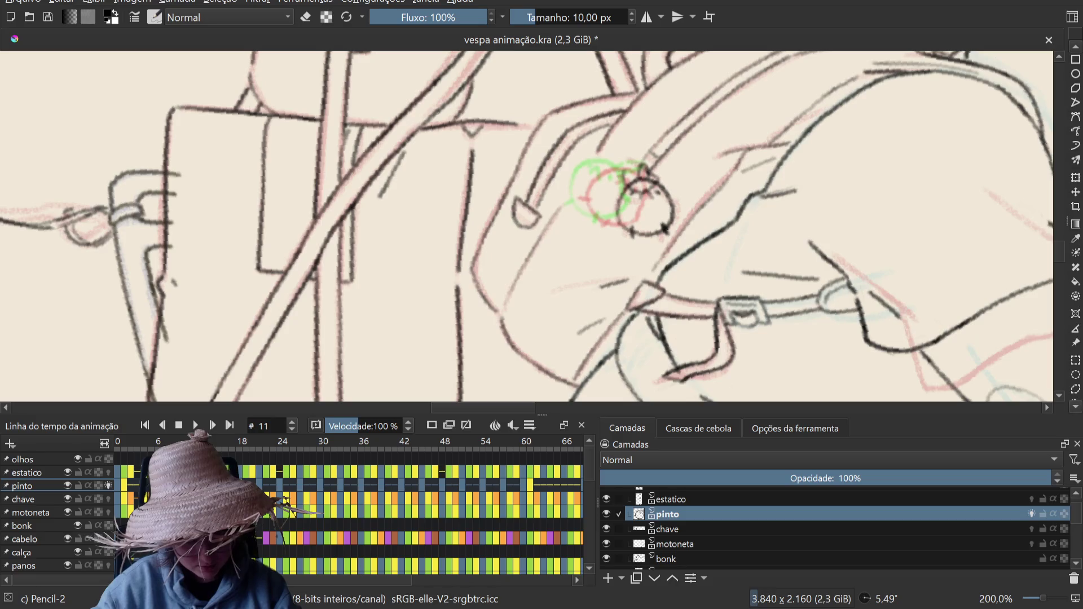
scroll(1076, 370, "down", 1)
scroll(1076, 370, "down", 1)
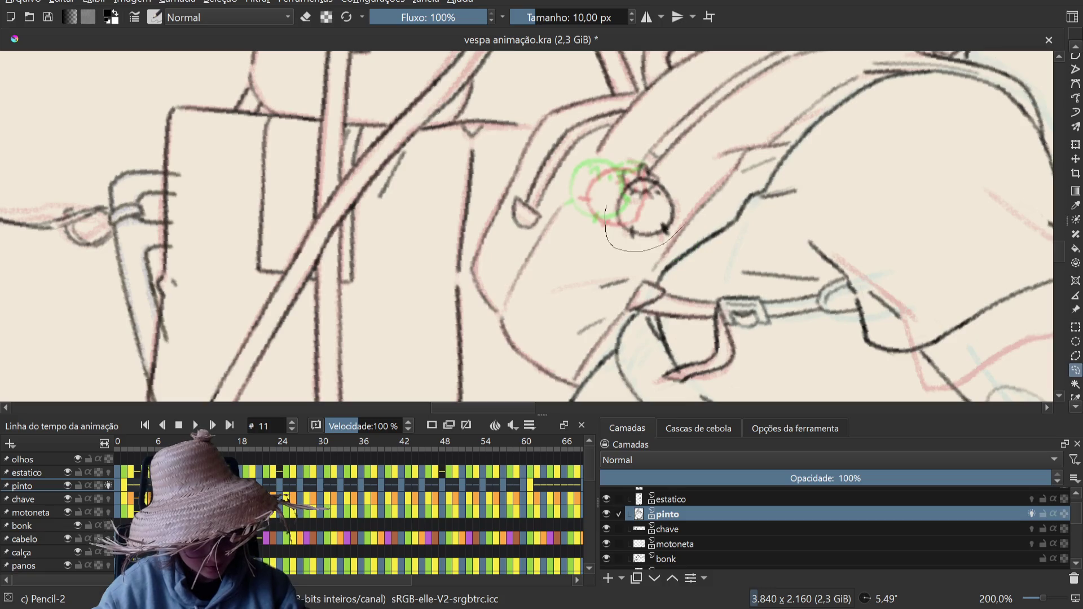
left_click_drag(649, 173, 646, 173)
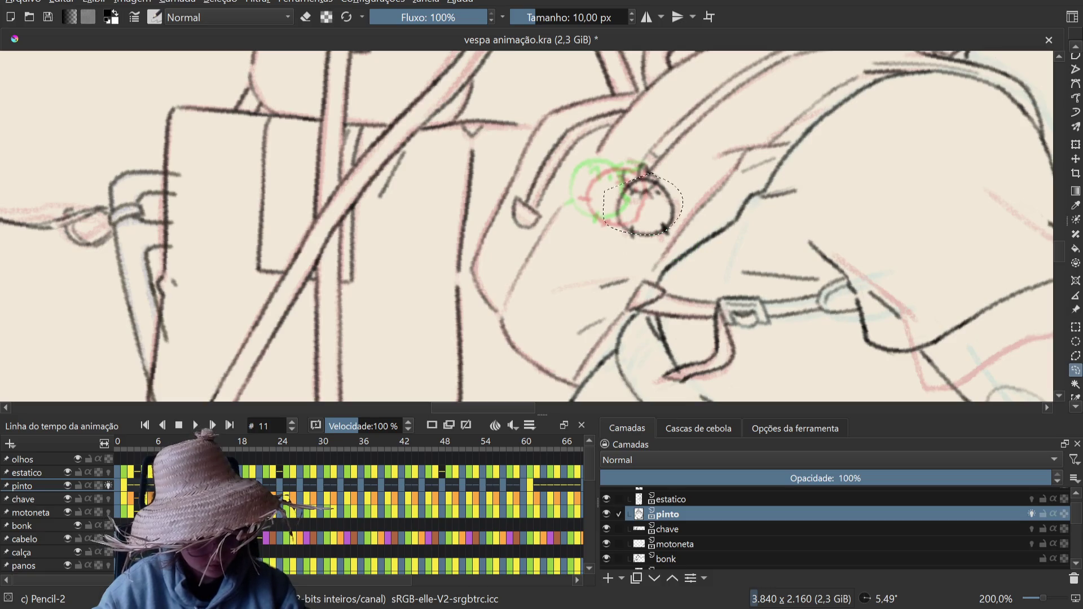
left_click_drag(597, 225, 589, 218)
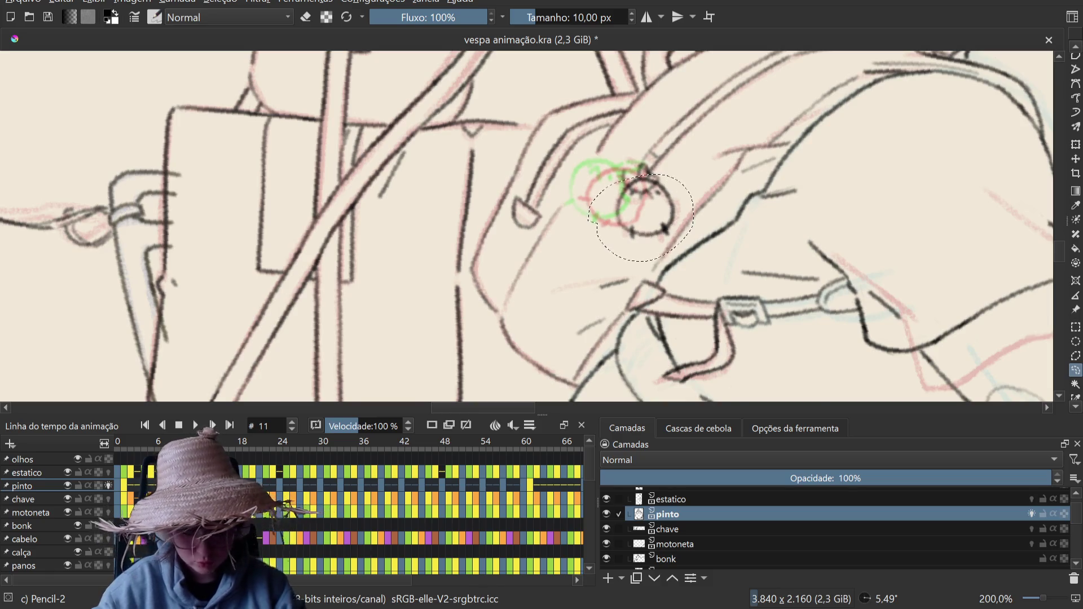
key("ctrl+t")
left_click_drag(665, 228, 656, 230)
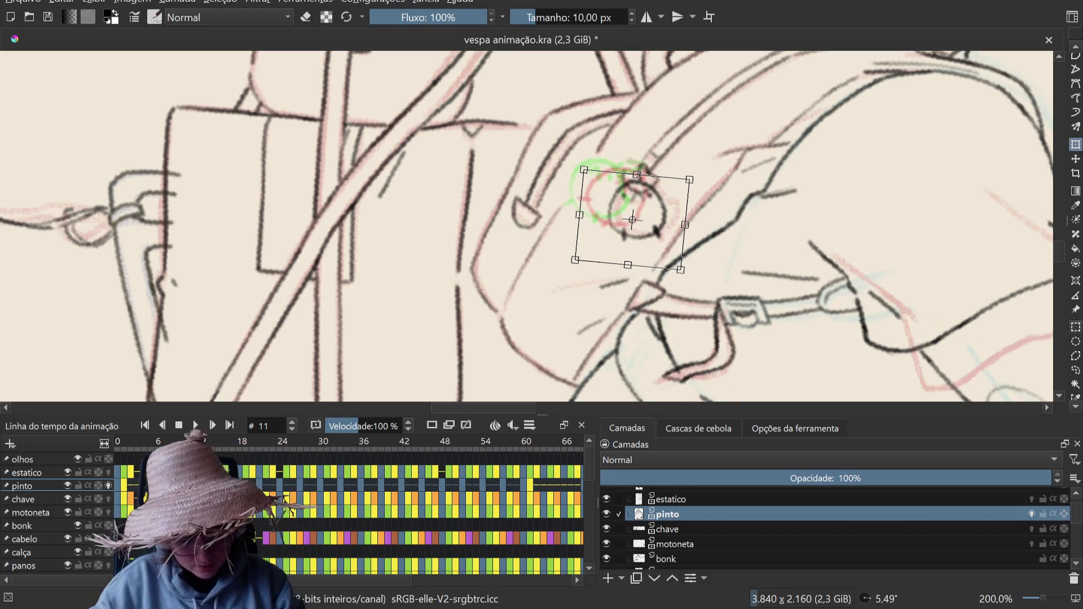
key("b")
key("ctrl+r")
Step: Toggle the brush into eraser mode and back to drawing
key("b")
key("e")
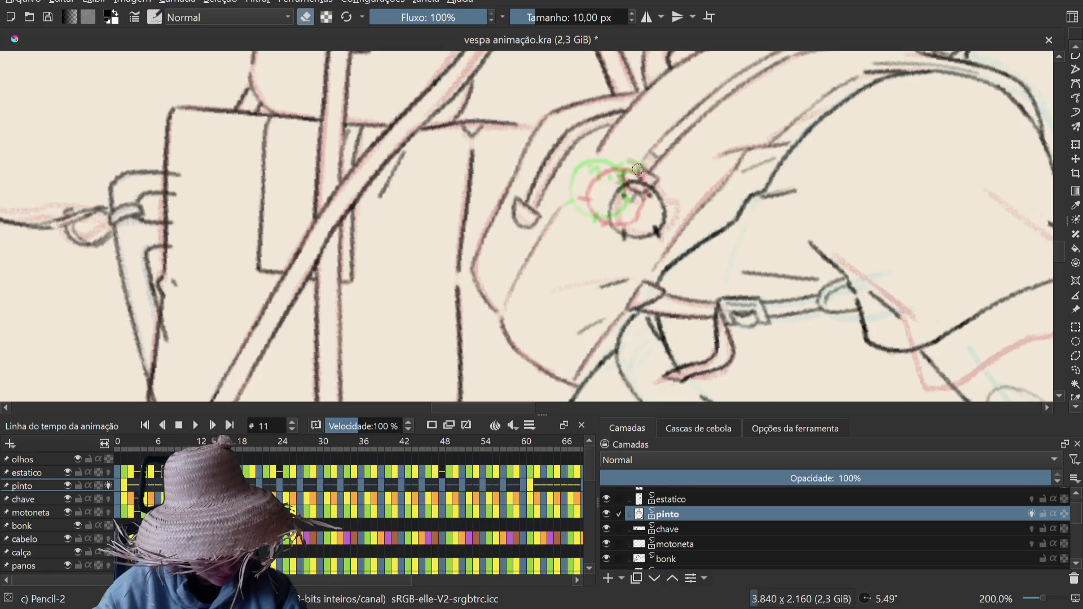
key("e")
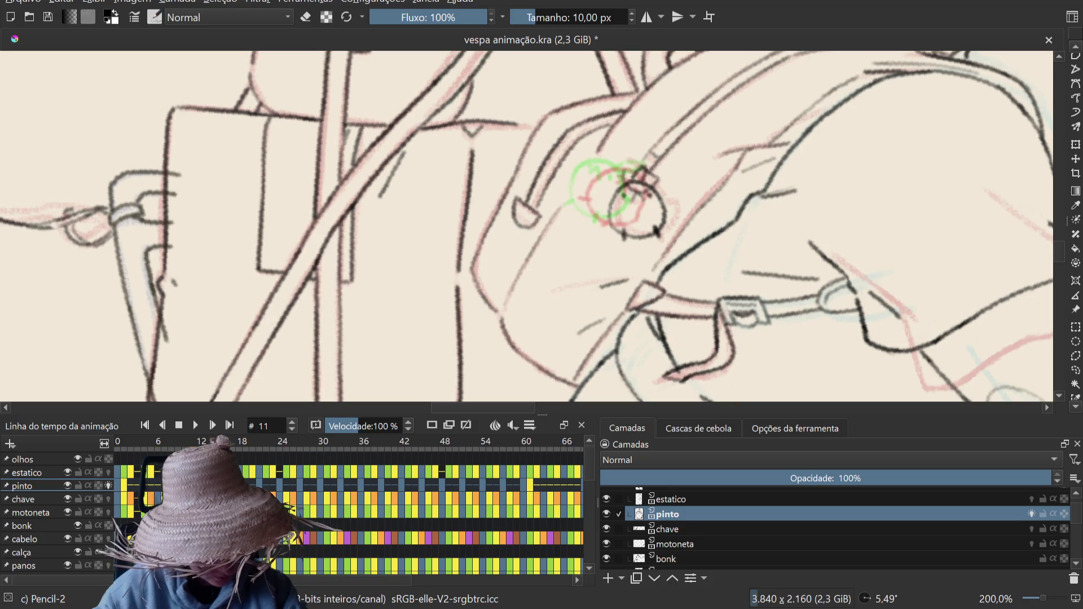
Step: Flip back and forth between frames 10, 11 and 12 to check the chick's swing
key("period")
key("comma")
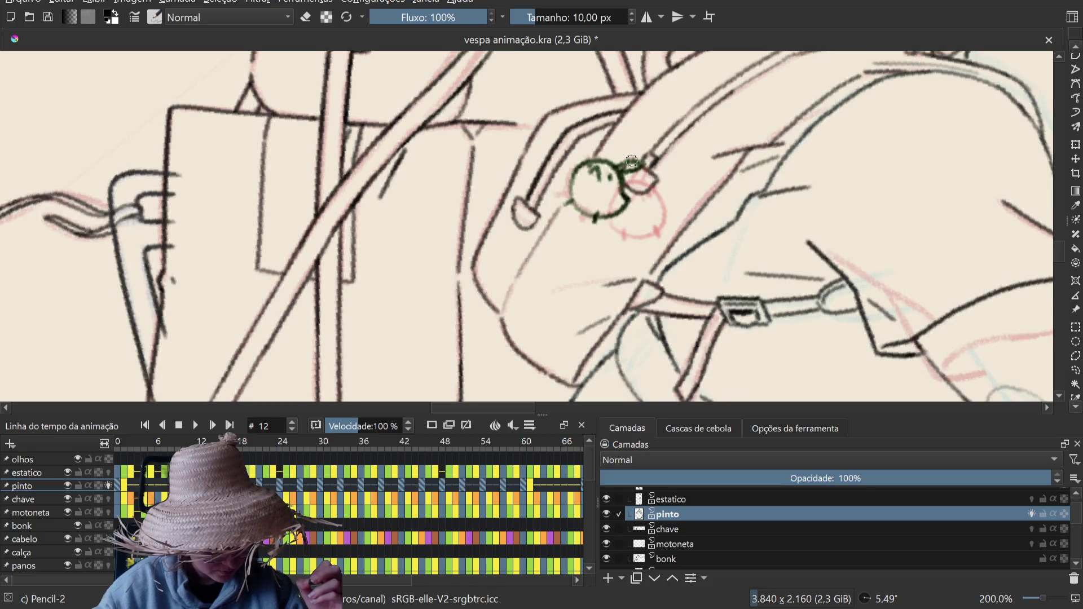
key("Left")
key("Left")
key("Right")
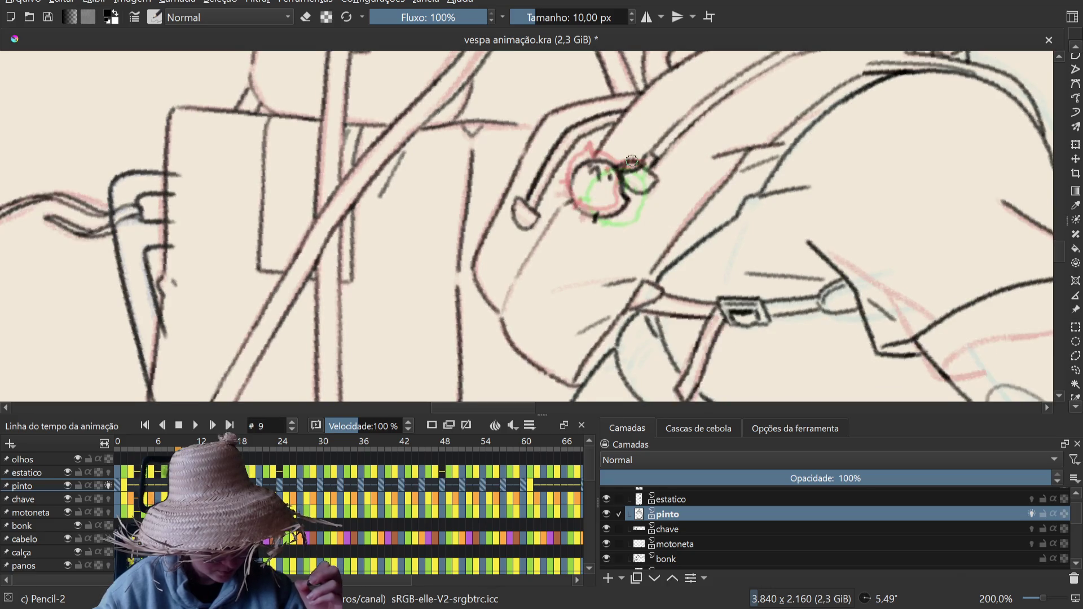
key("Right")
key("Left")
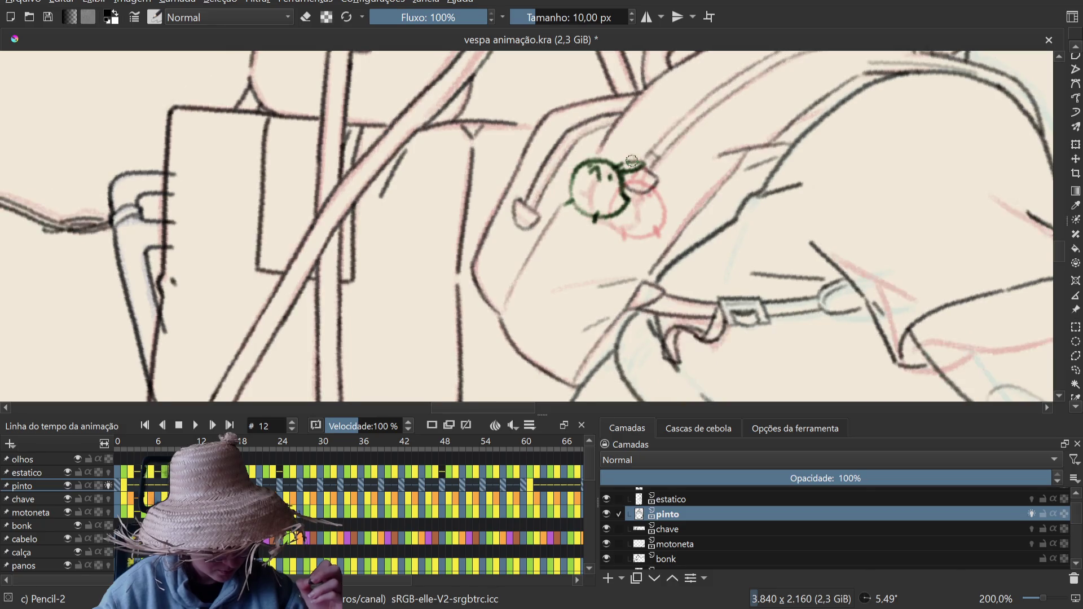
key("Left")
key("Right")
key("Right")
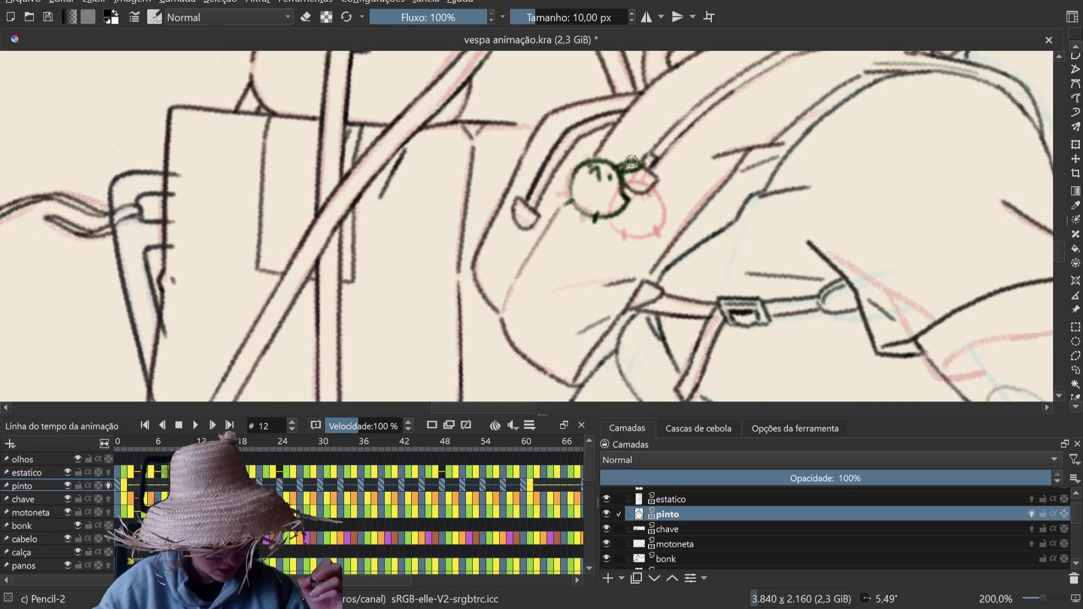
key("Left")
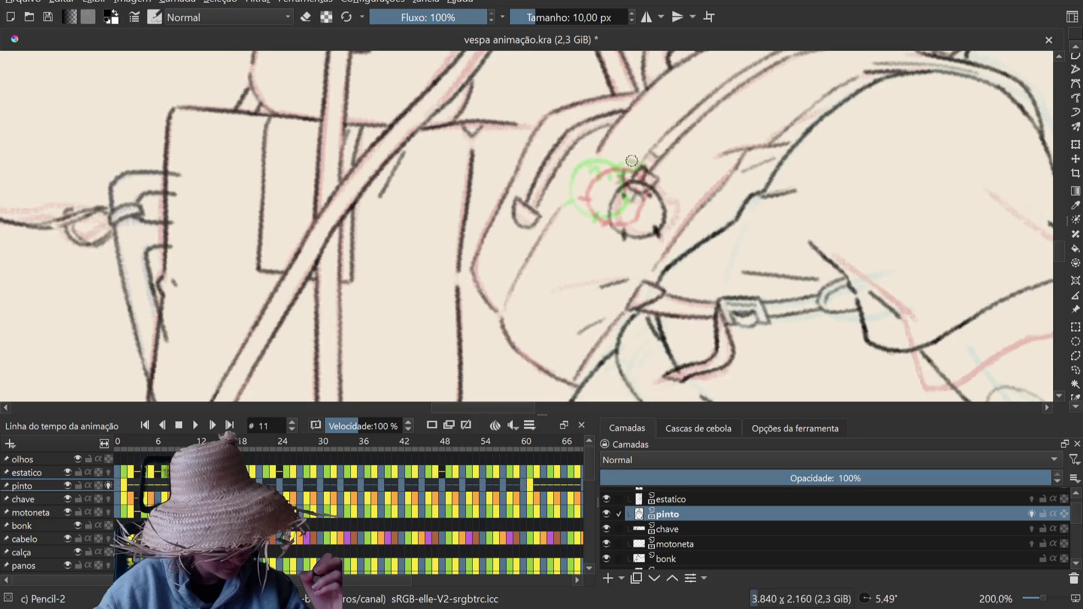
key("Left")
key("Right")
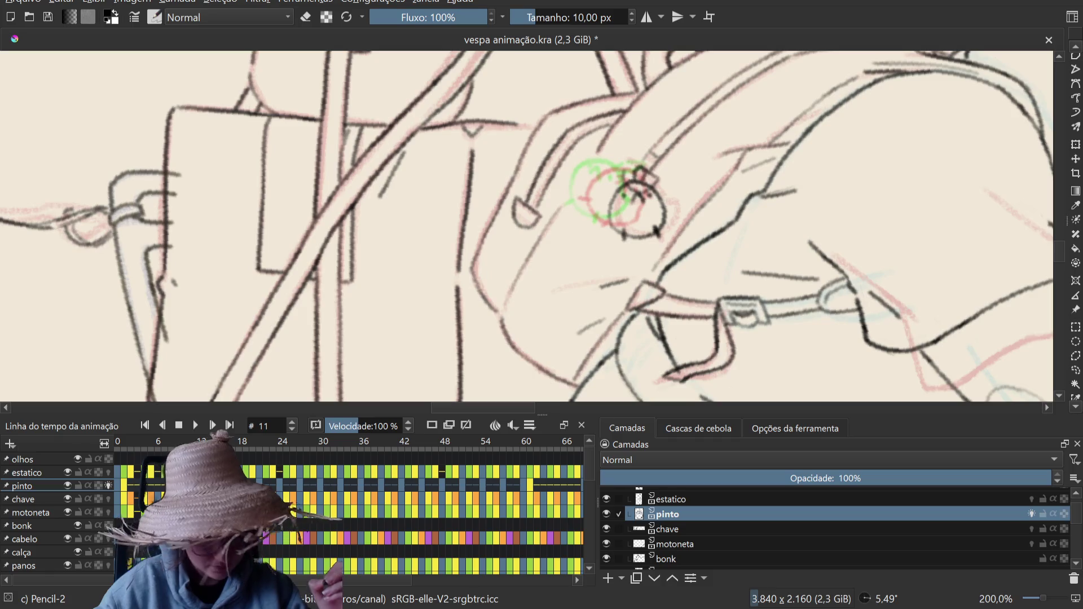
Step: Save 'vespa animação.kra' and widen the animation timeline panel to the right
key("ctrl+s")
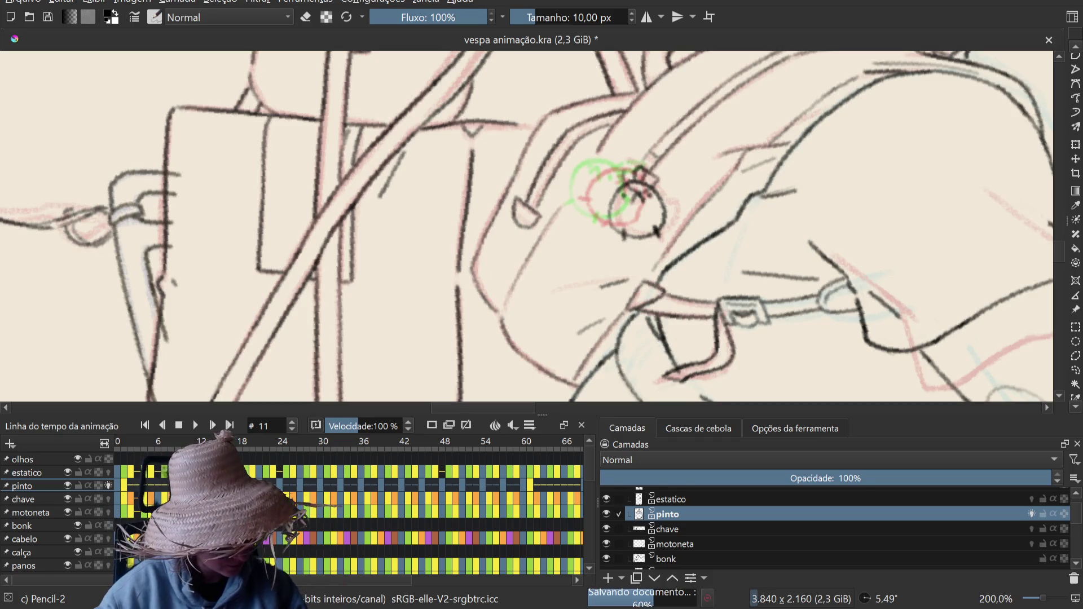
key("Left")
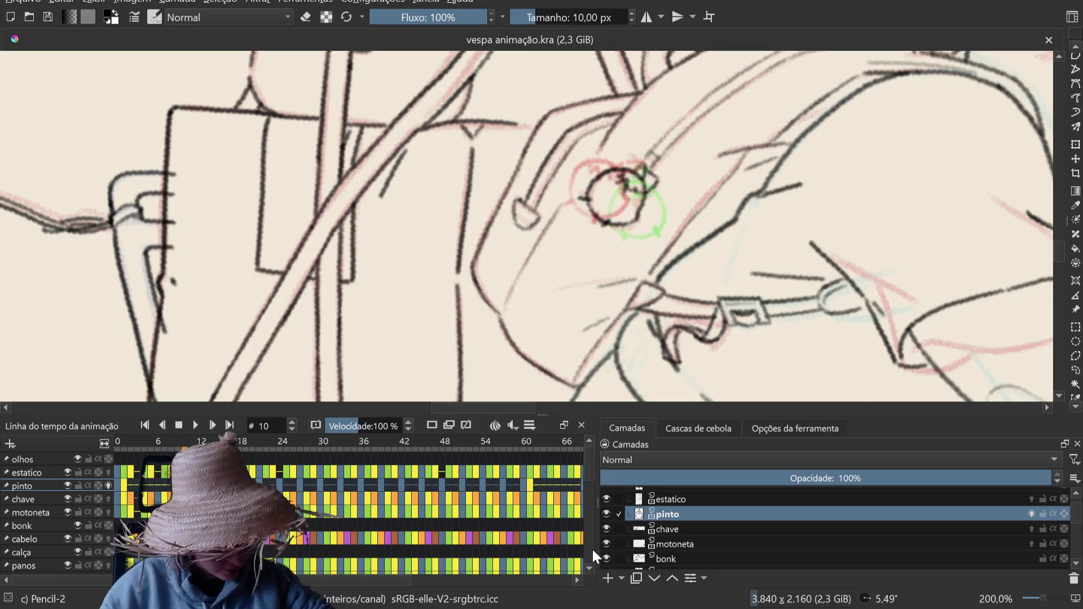
left_click_drag(594, 506, 867, 506)
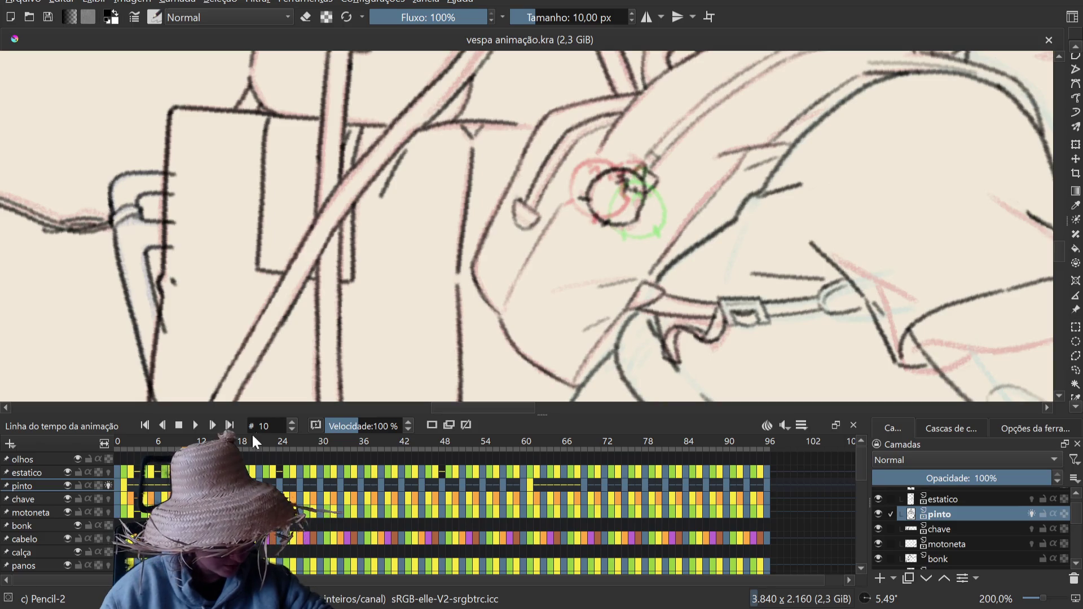
scroll(279, 428, "up", 3)
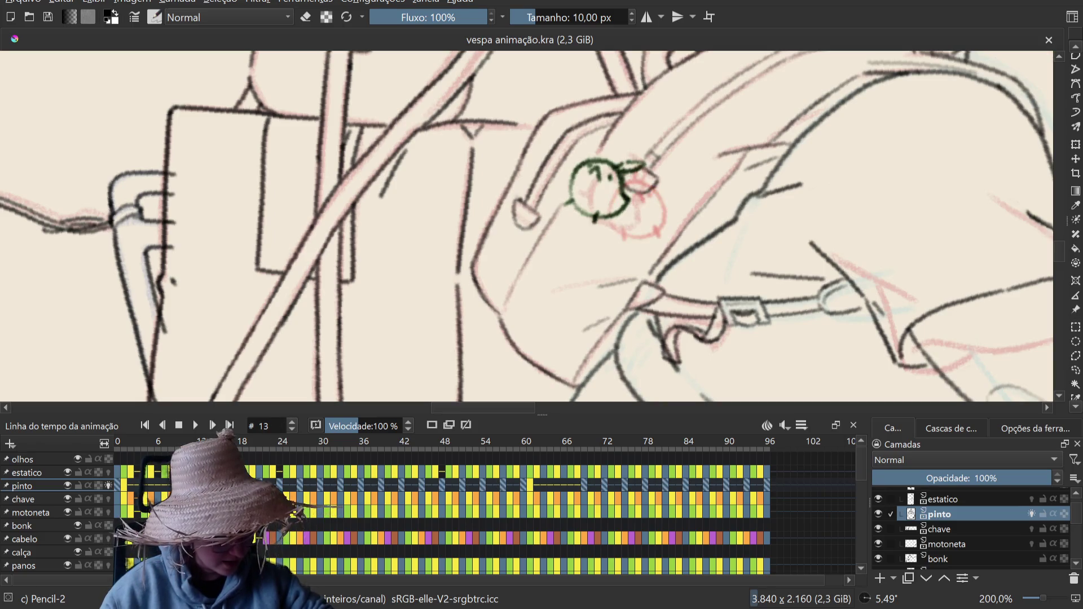
key("ctrl+z")
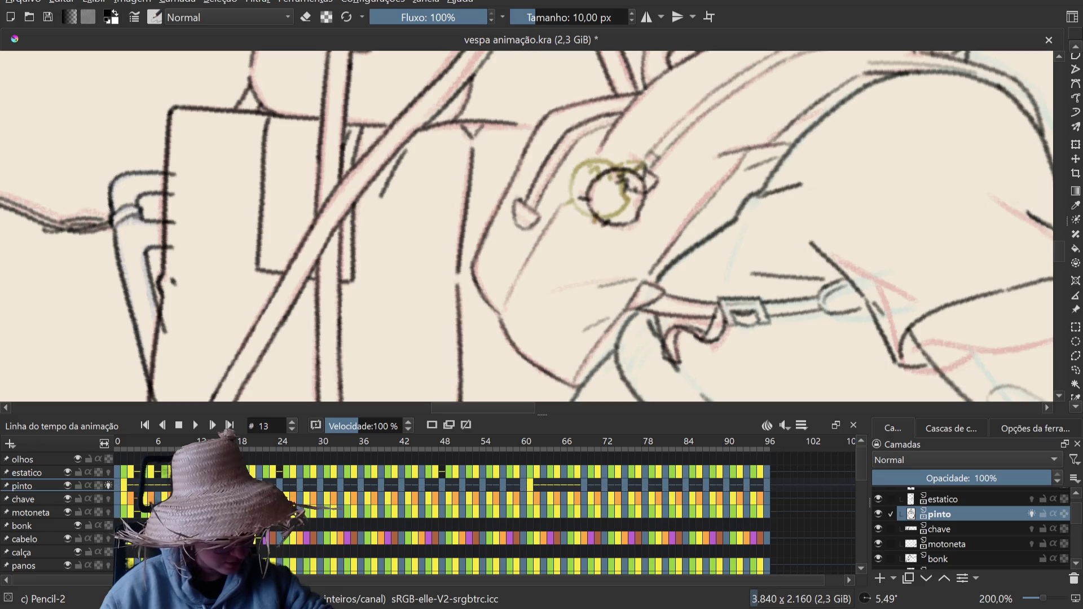
key("Left")
key("Left")
key("Left")
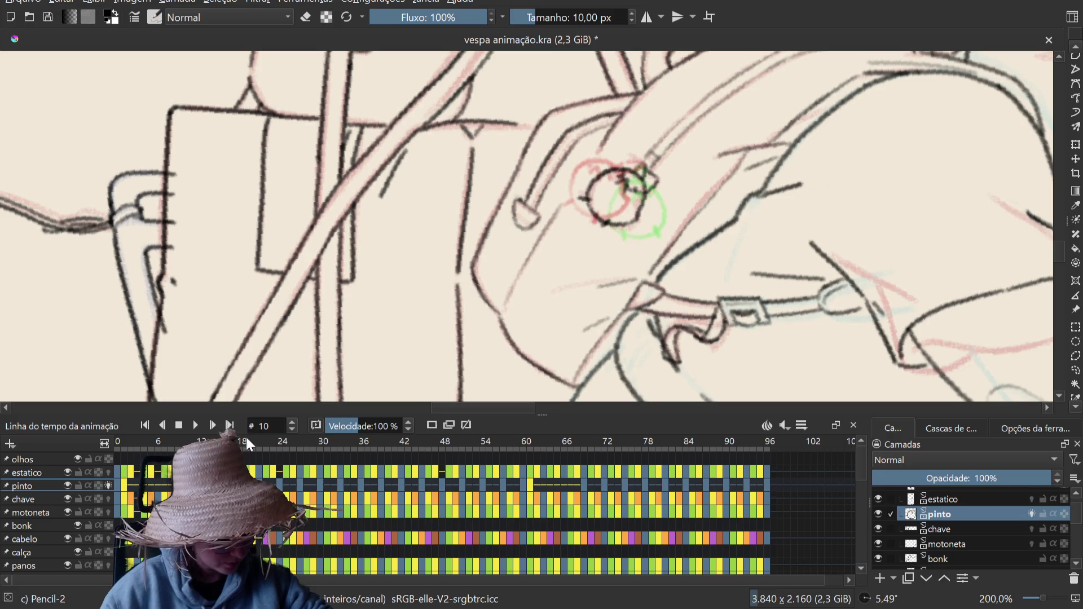
key("Right")
key("Right")
key("Right")
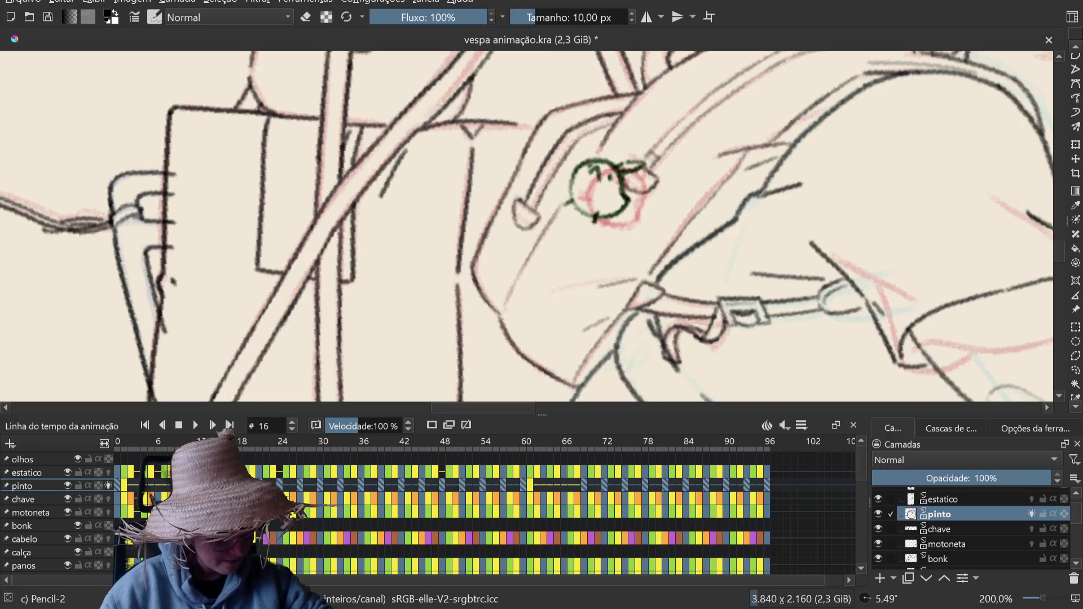
key("Right")
key("Right")
key("Right")
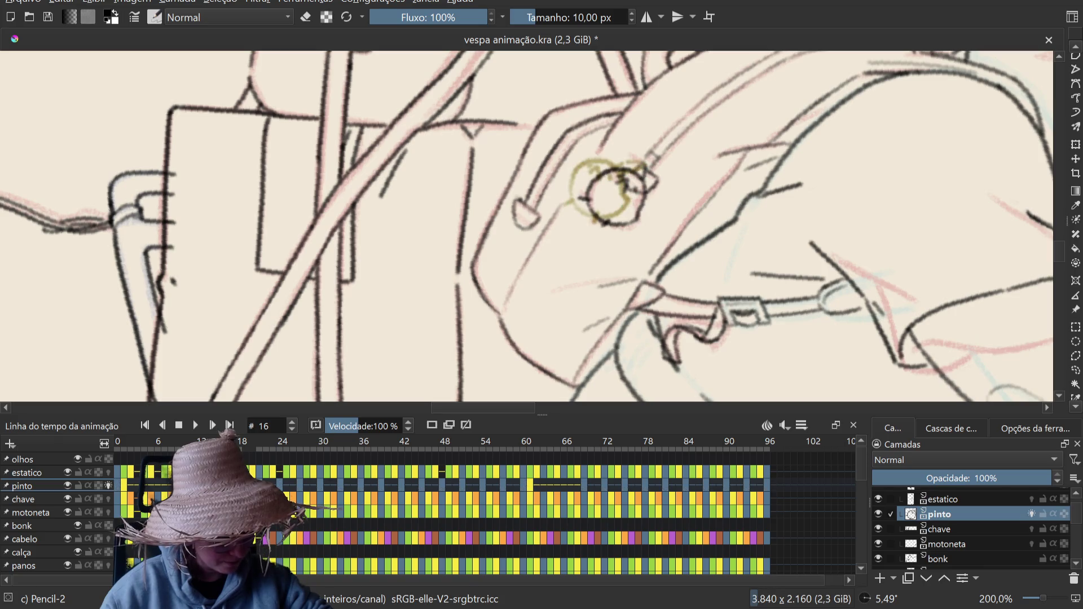
key("Left")
key("Left")
key("Left")
key("Left")
key("Left")
key("Left")
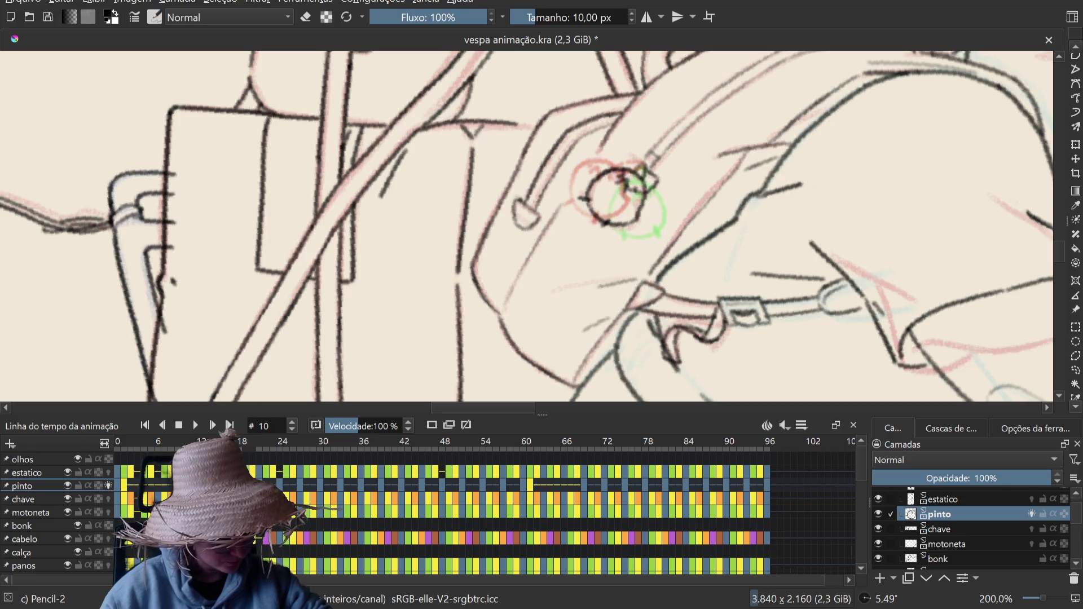
left_click(266, 486)
left_click(327, 486)
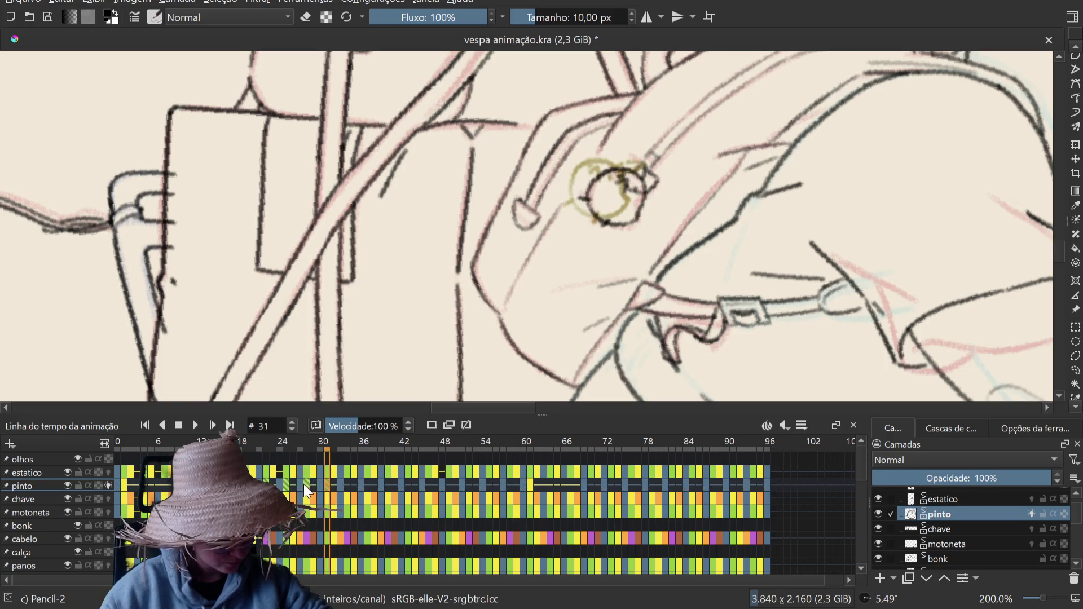
left_click(265, 486)
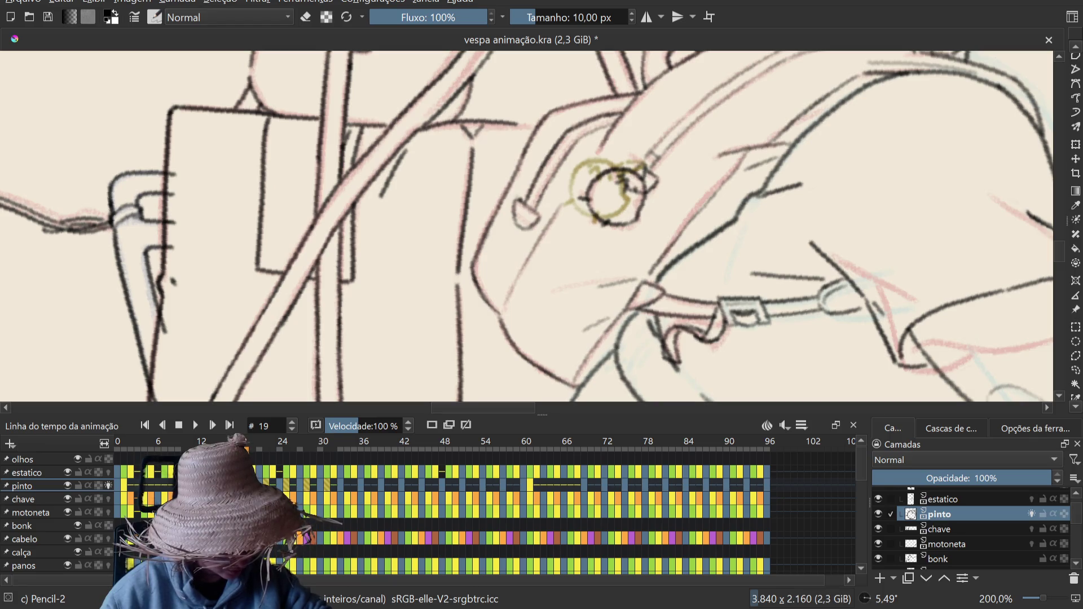
left_click(225, 486)
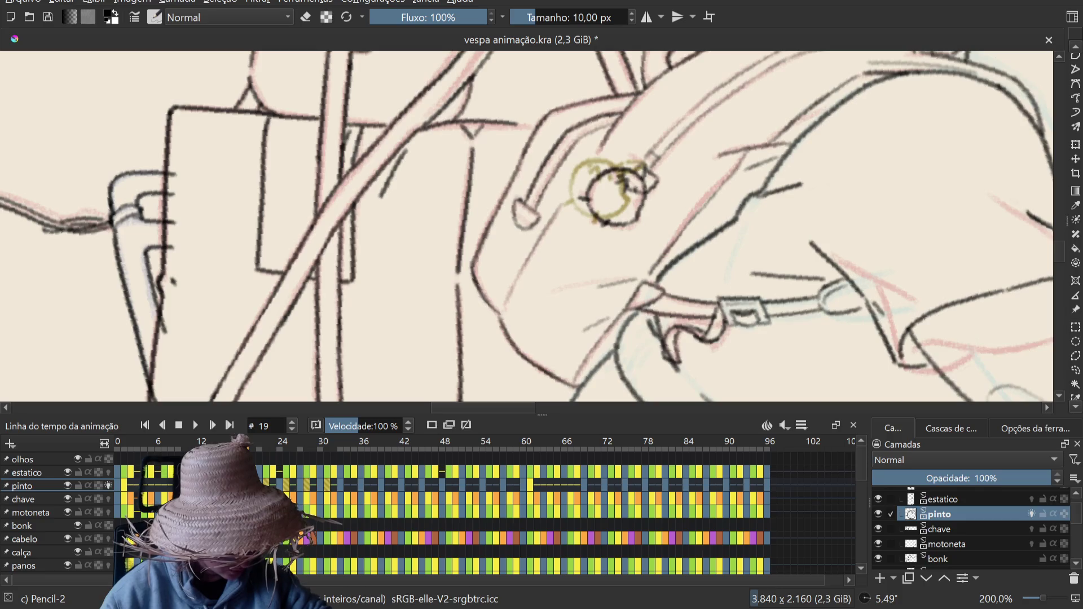
left_click(185, 486)
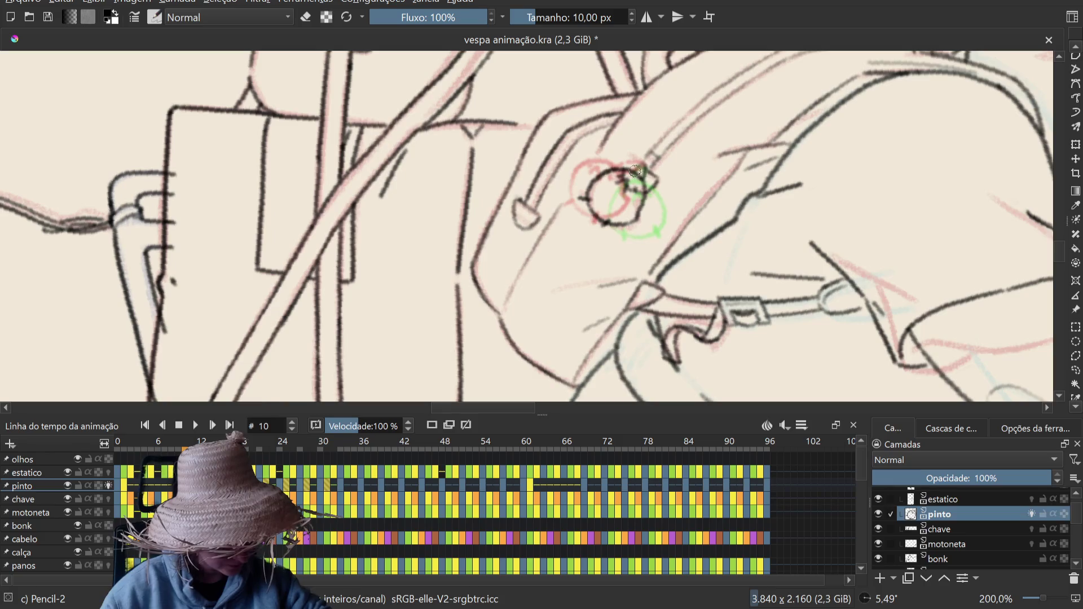
left_click(345, 485)
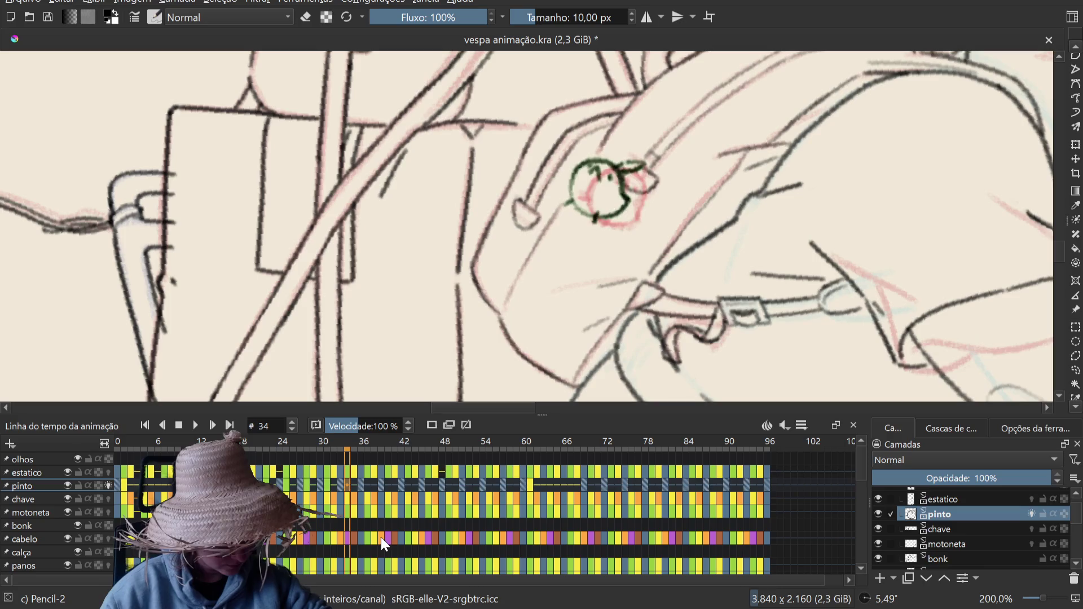
left_click(490, 484, "shift")
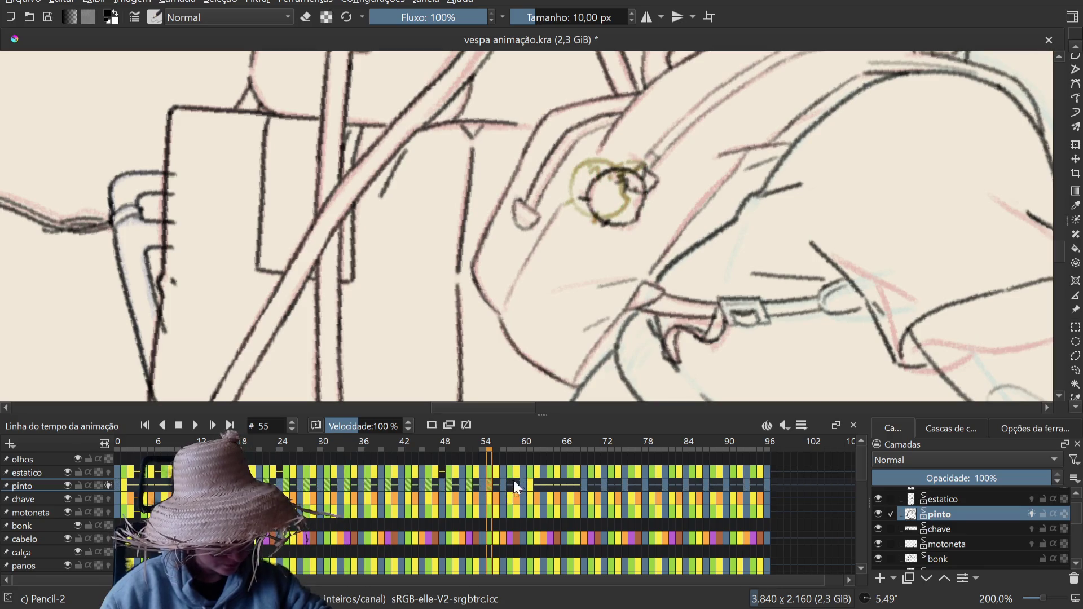
left_click(509, 485, "shift")
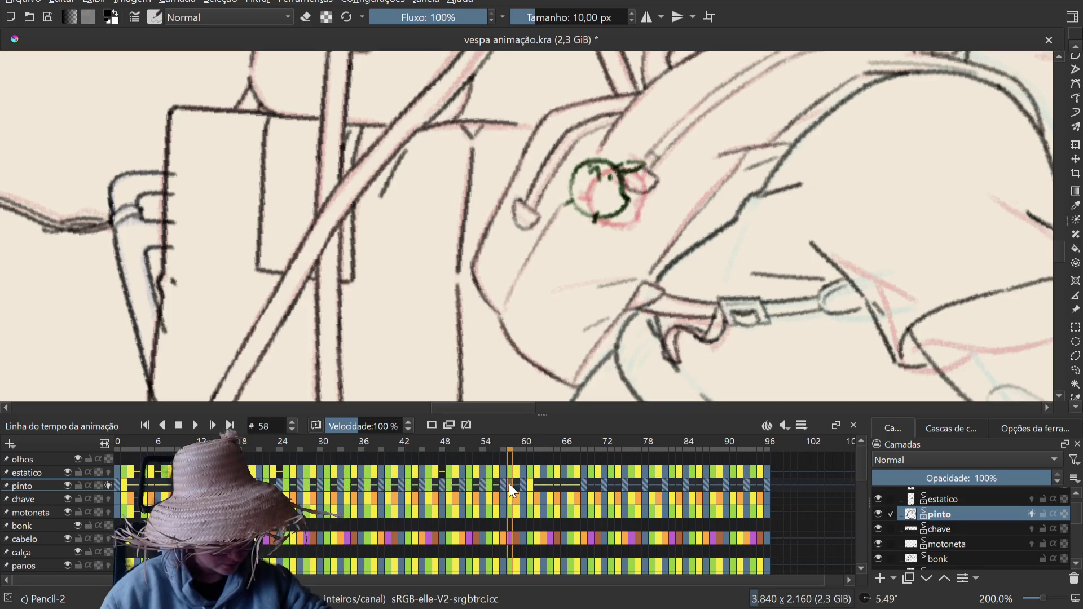
key("ctrl+z")
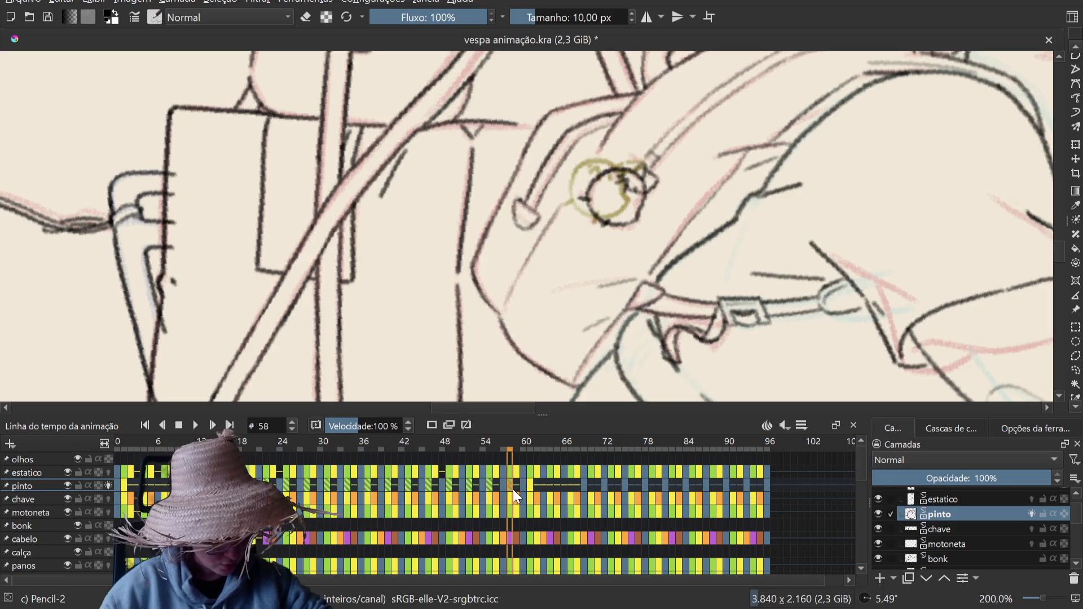
left_click(487, 486)
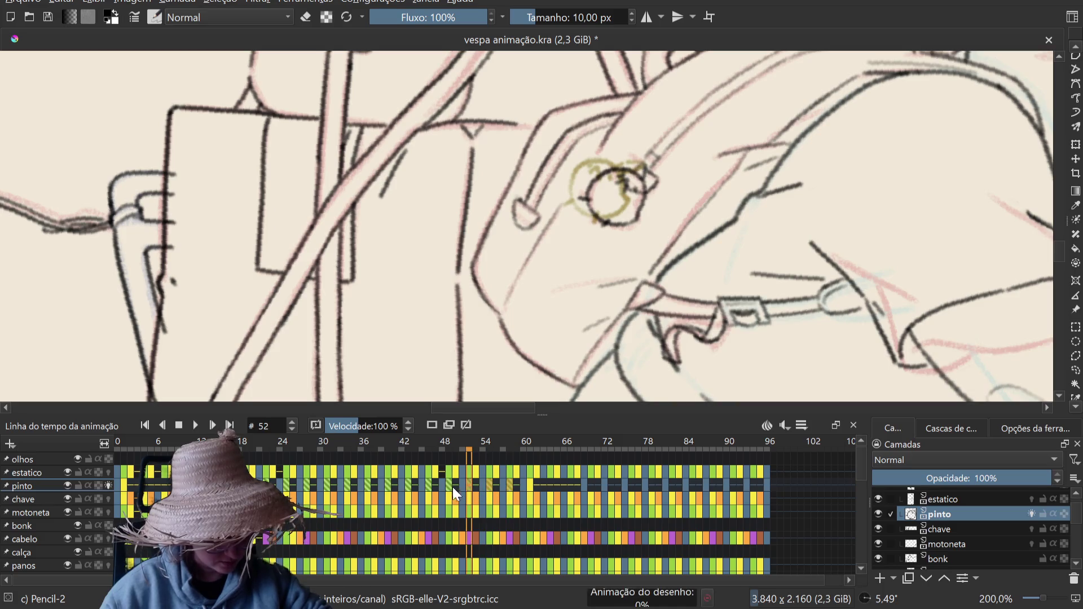
left_click(446, 487)
left_click(428, 488)
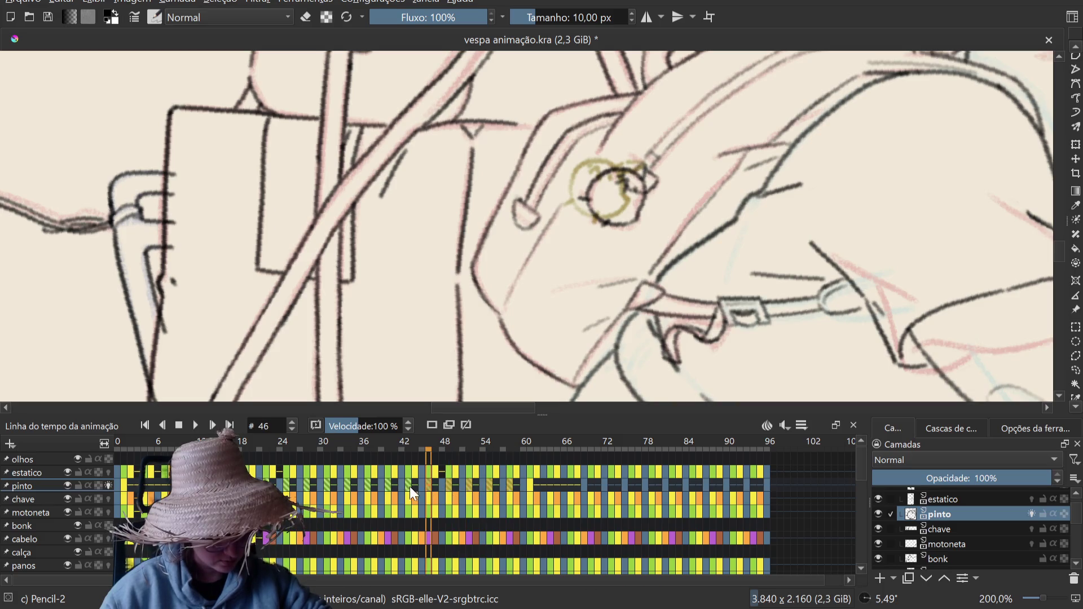
left_click(409, 486)
left_click(387, 487)
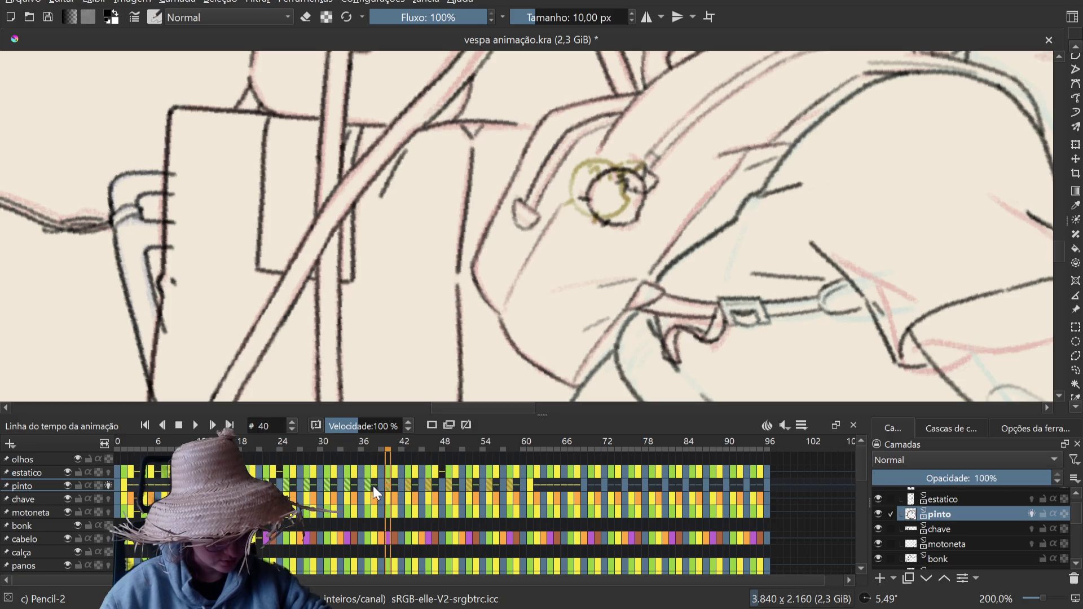
left_click(368, 485)
left_click(348, 483)
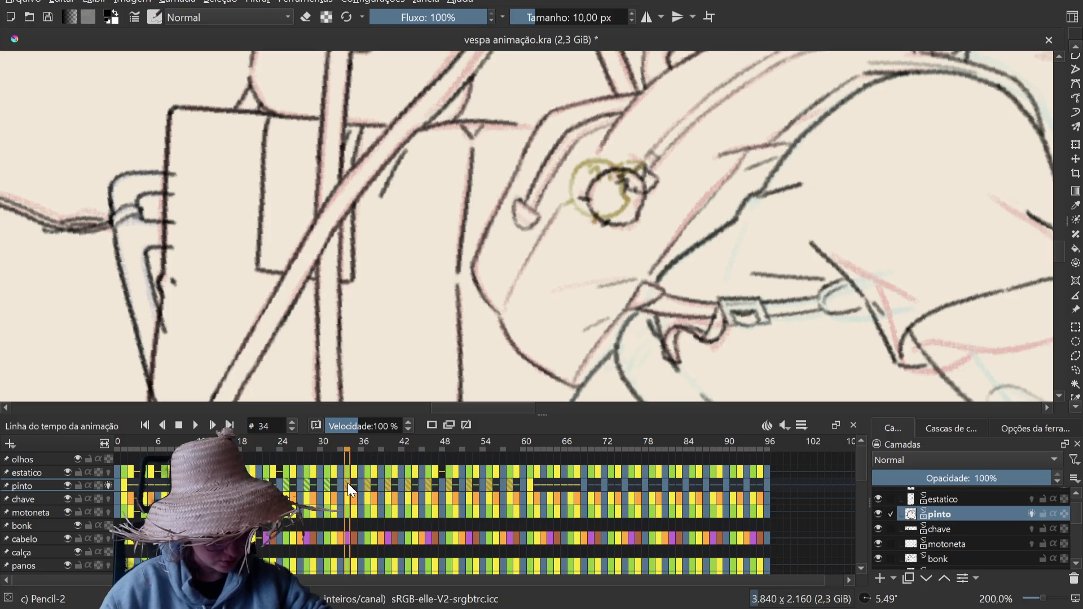
left_click(590, 484)
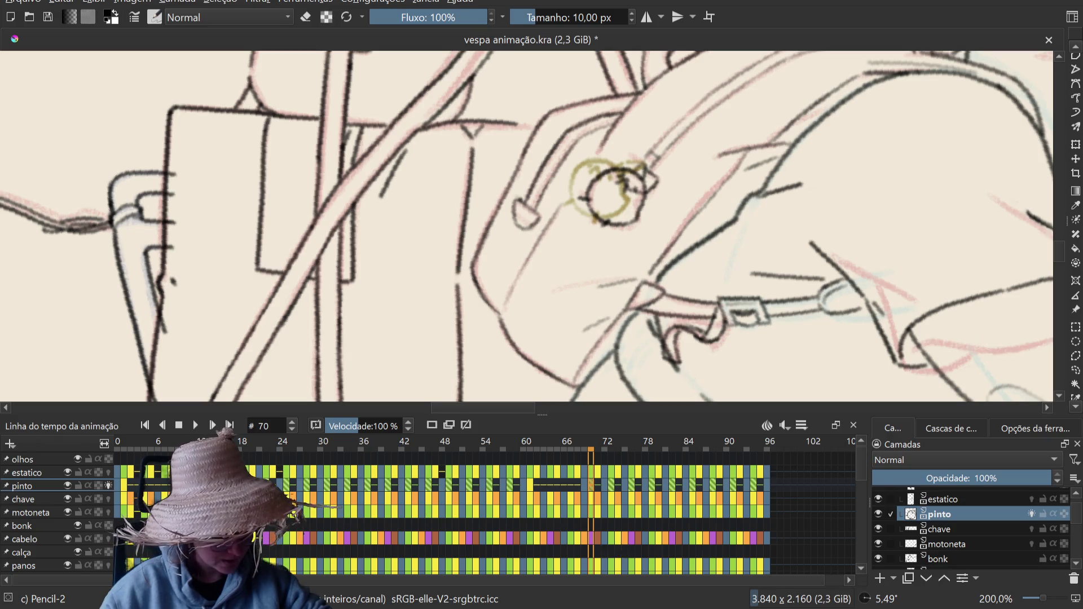
left_click(532, 483)
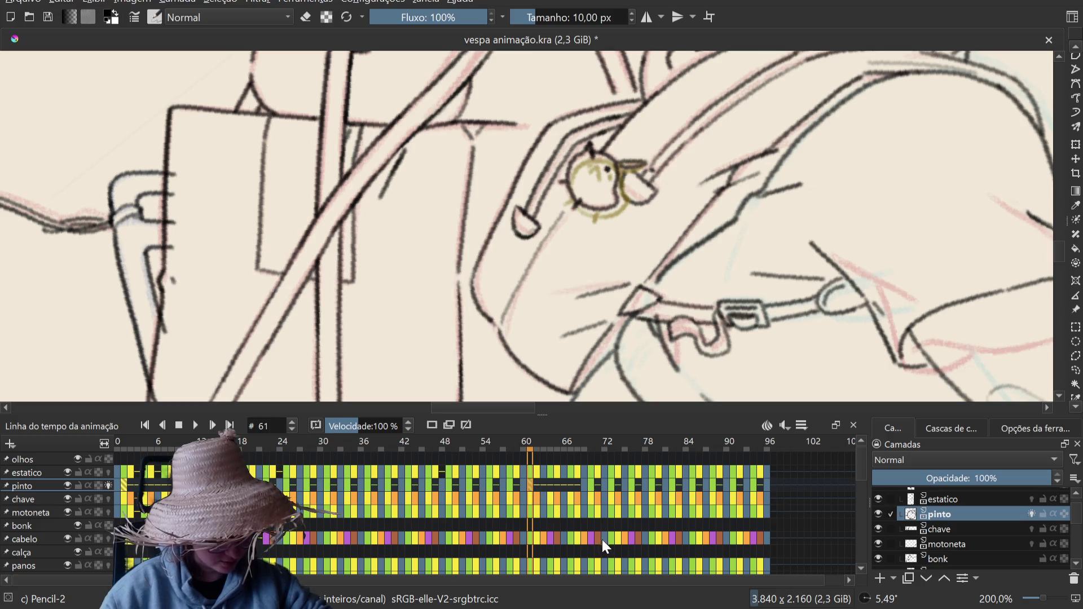
left_click(126, 485)
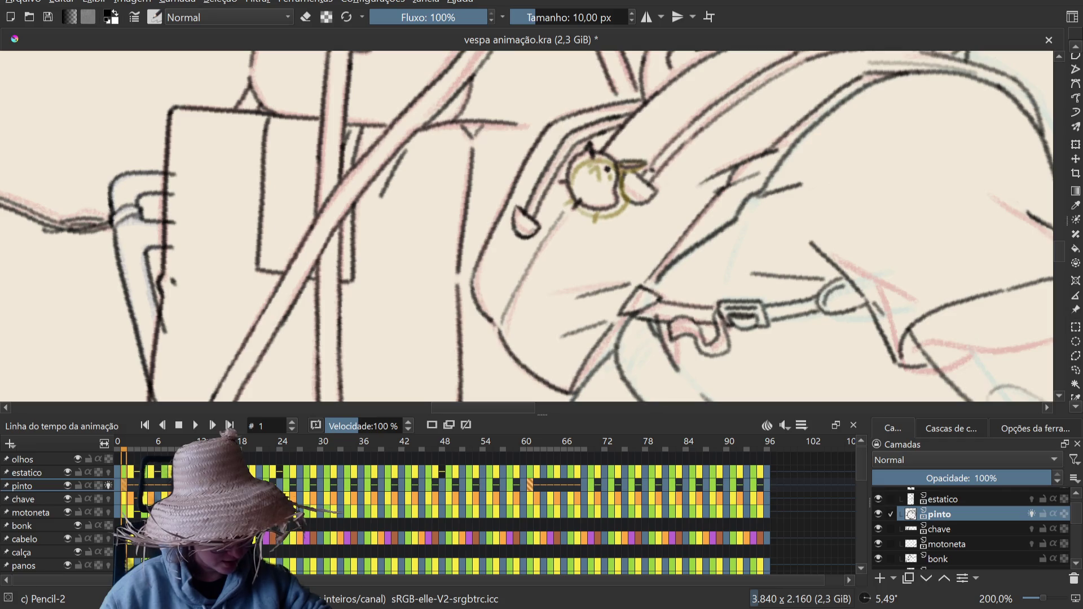
left_click(390, 491)
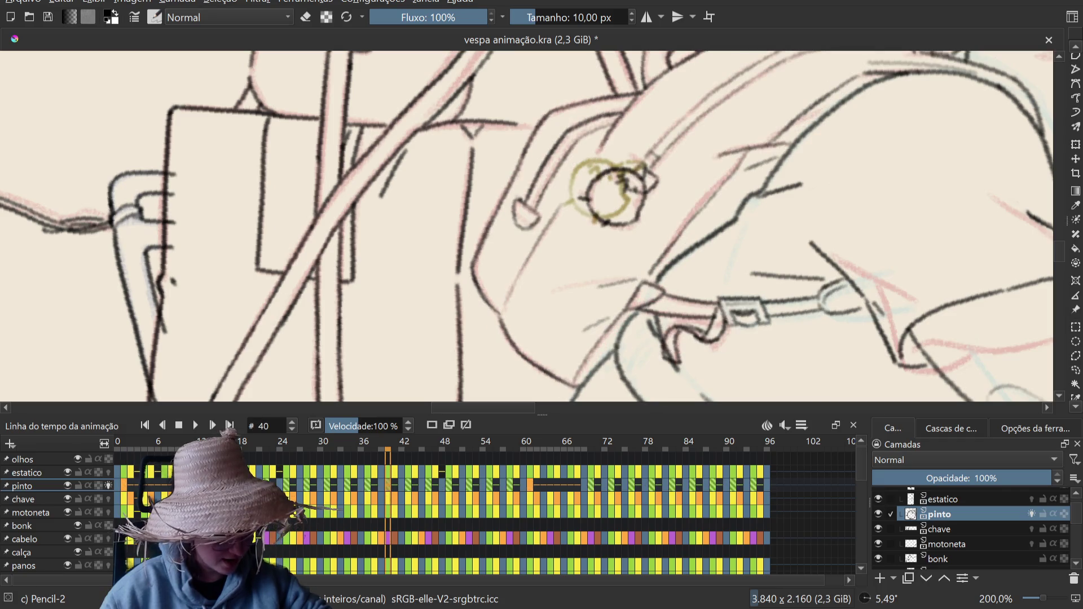
left_click(193, 486)
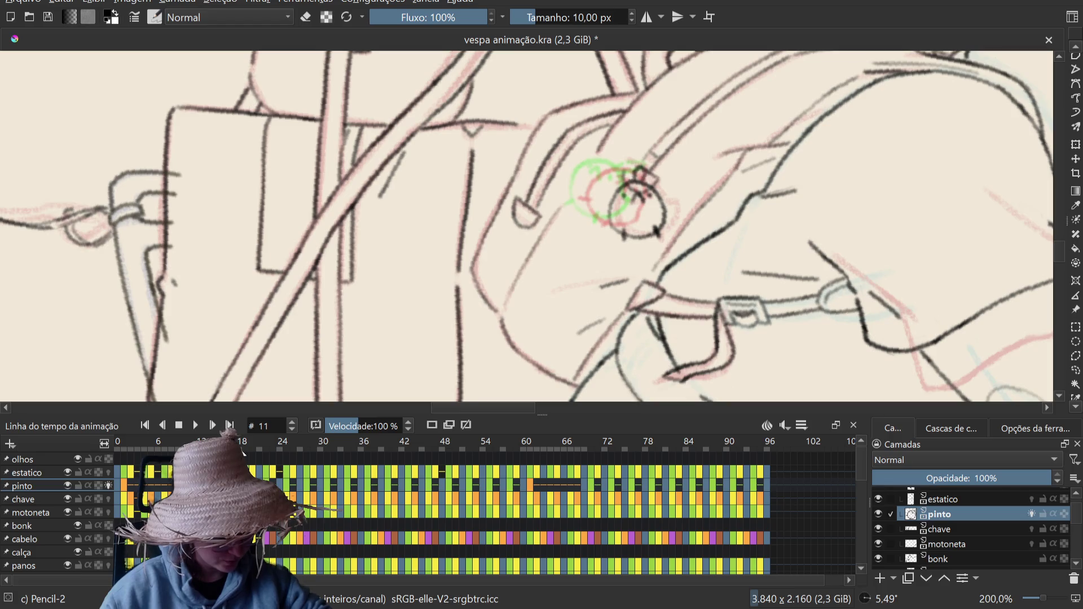
key("period")
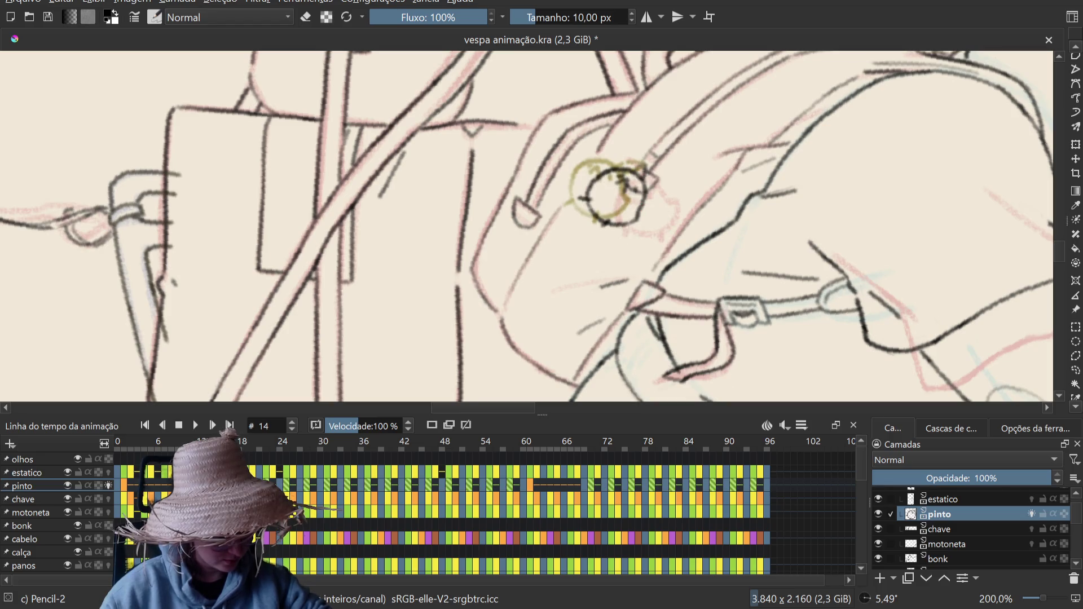
key("alt+comma")
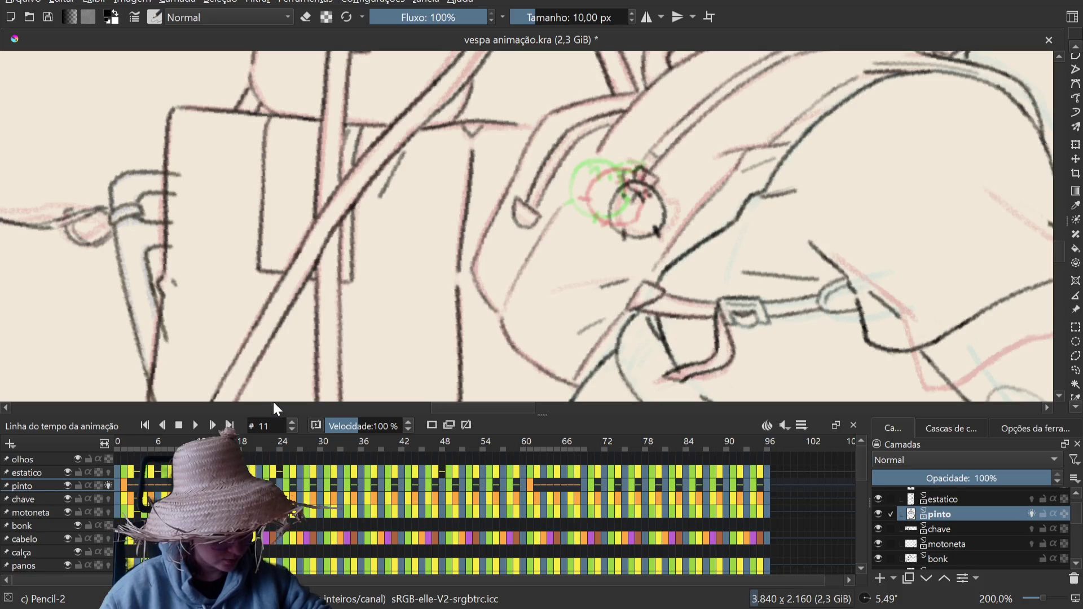
key("period")
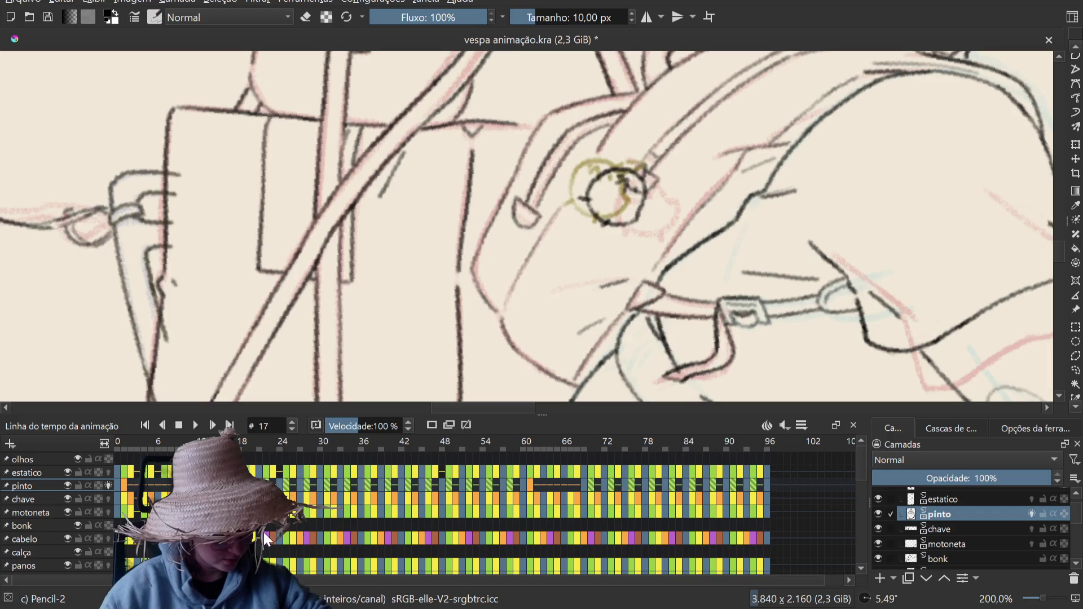
key("period")
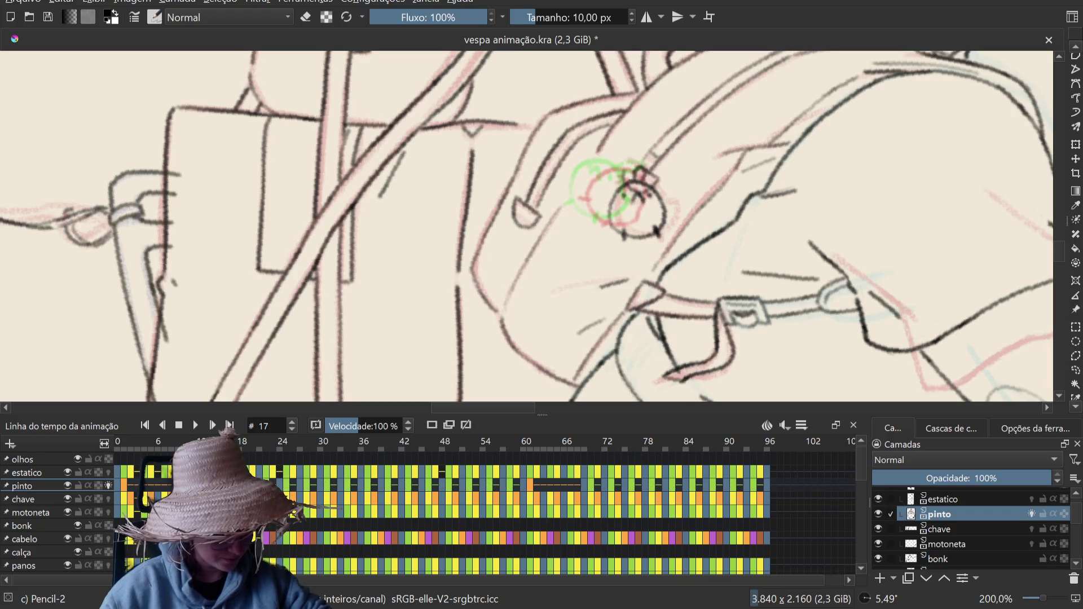
key("comma")
key("comma")
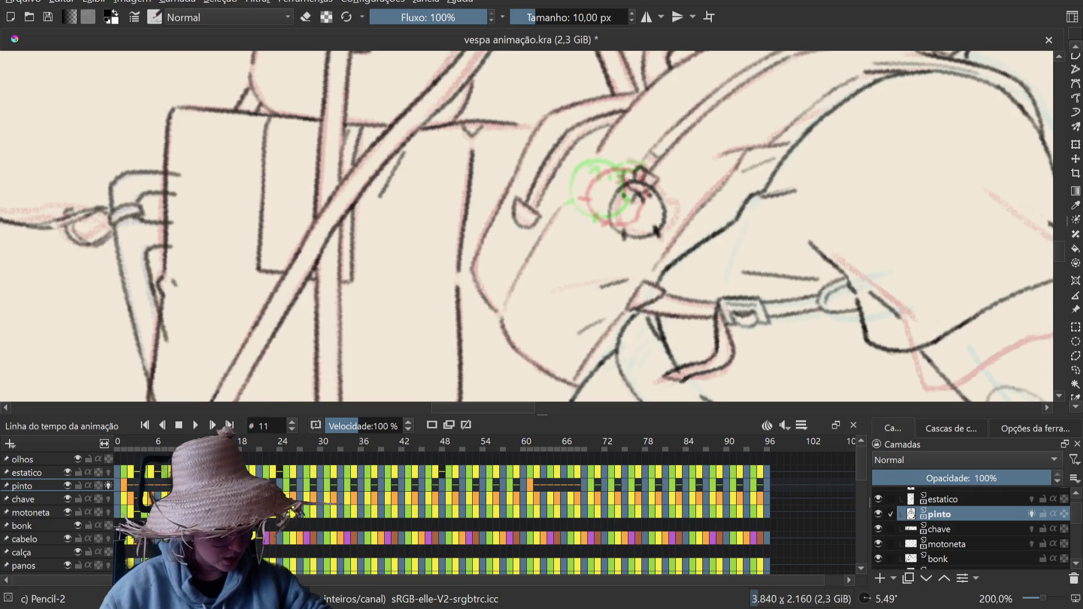
key("space")
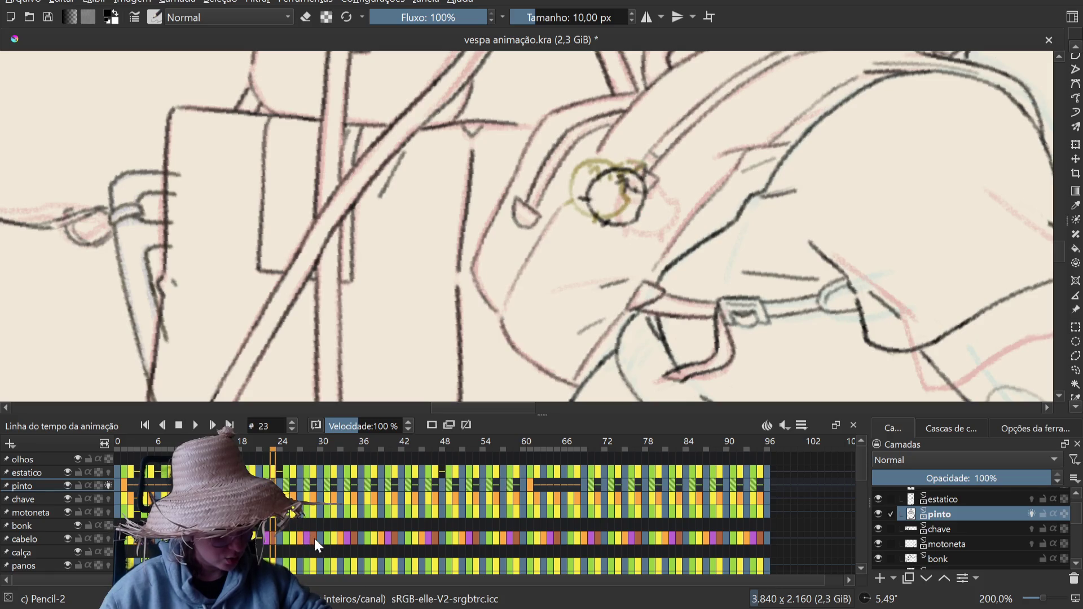
key("space")
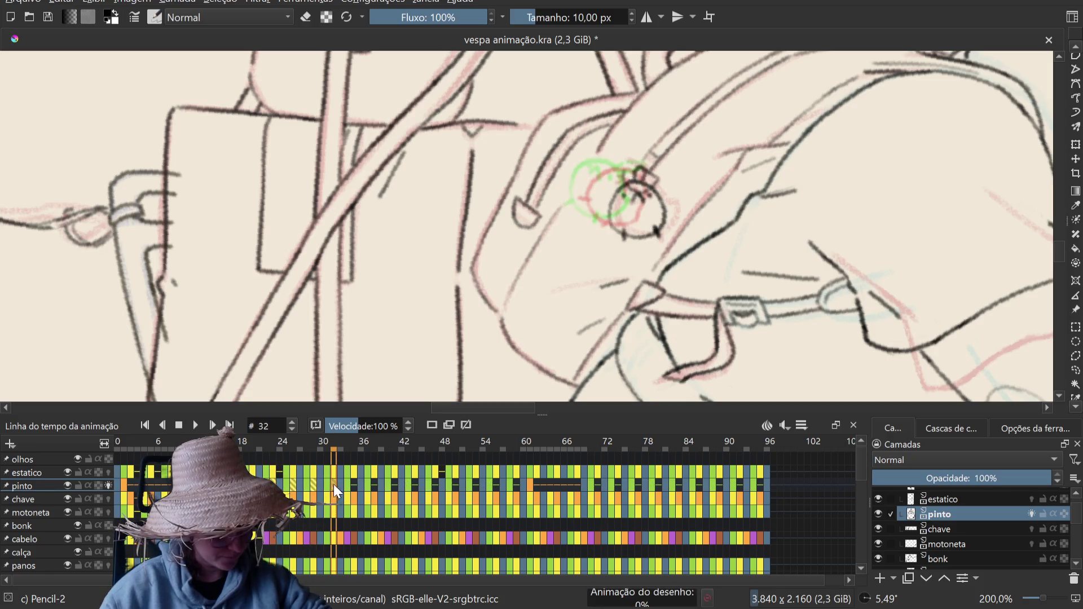
left_click(354, 482)
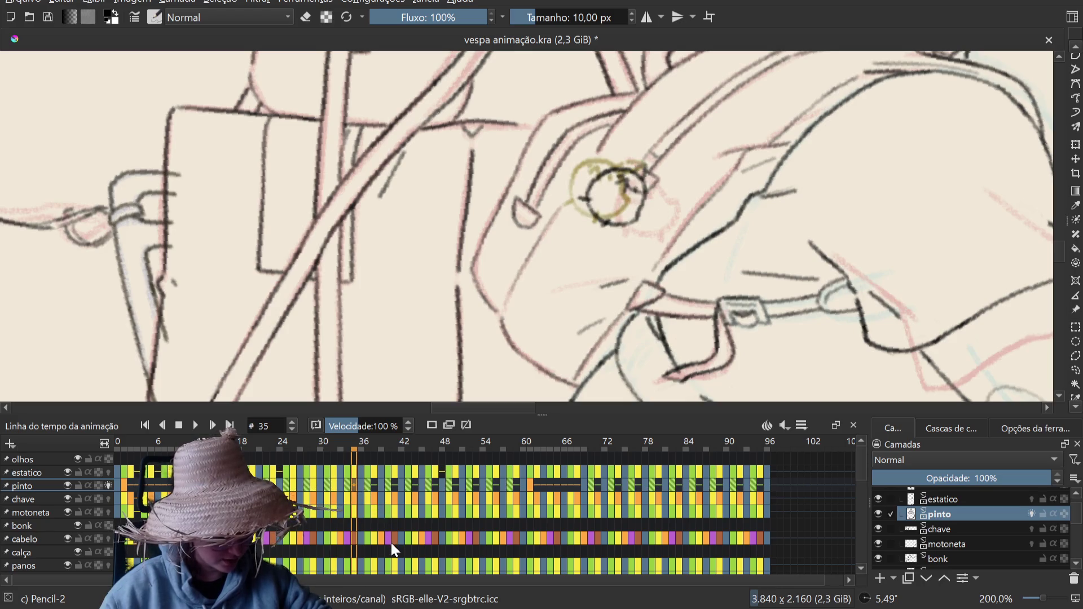
left_click(333, 485)
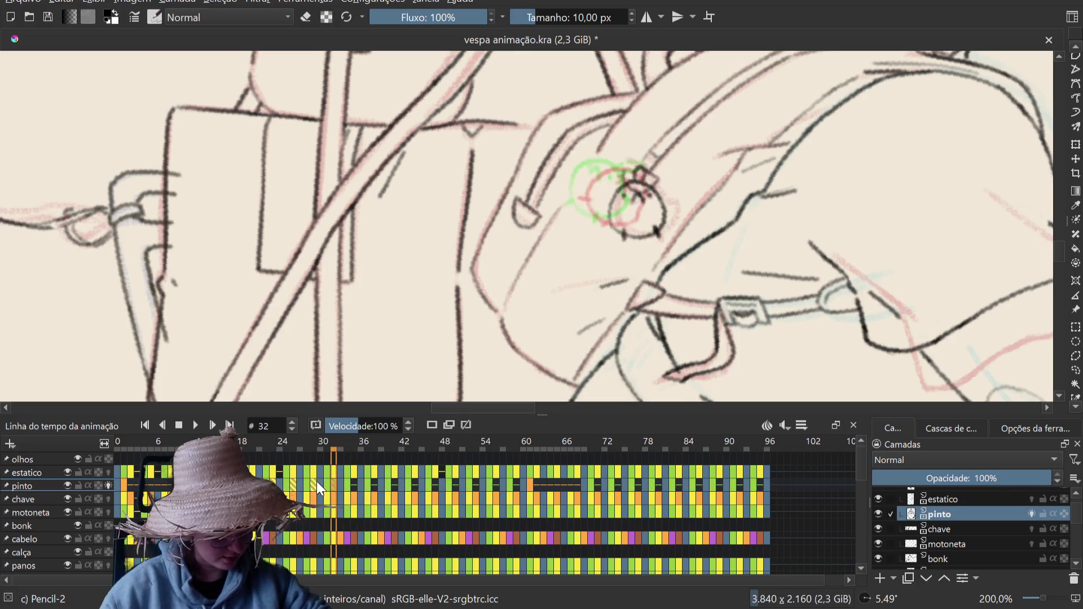
left_click(314, 482)
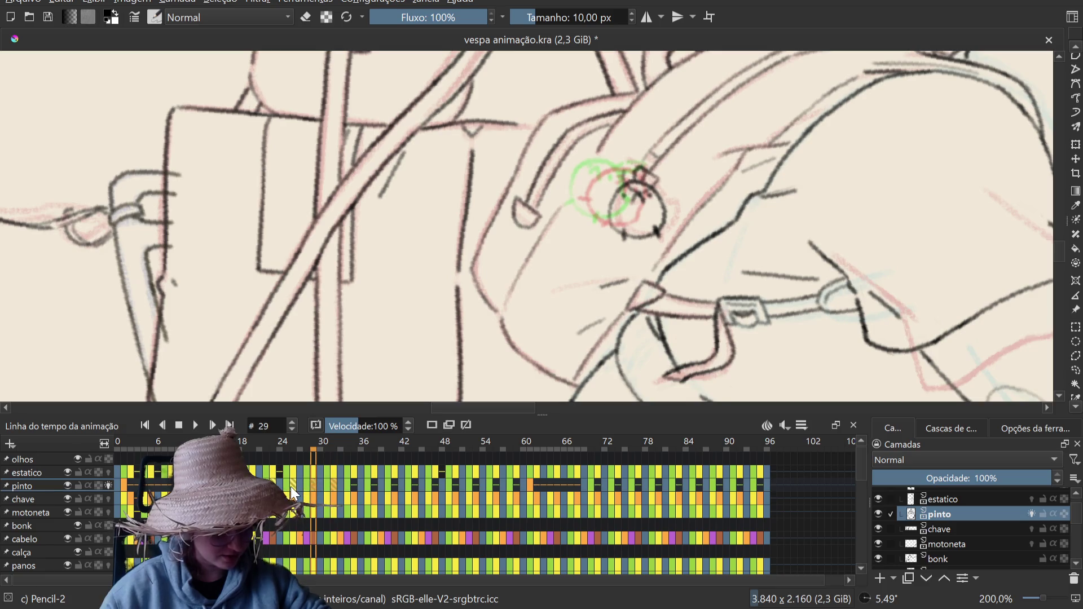
left_click(273, 484)
left_click(233, 485)
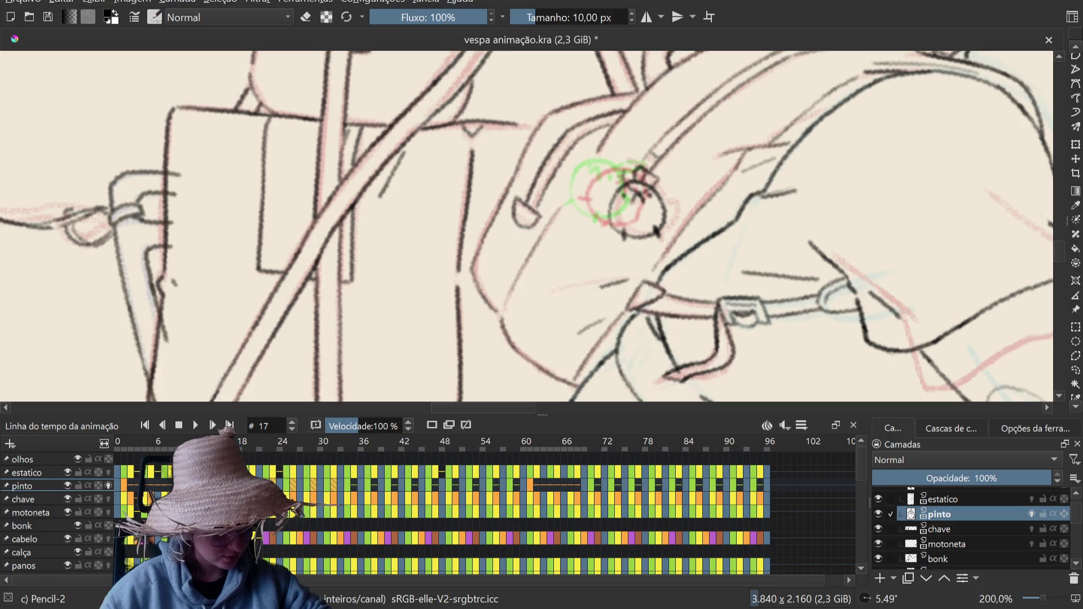
left_click(192, 484)
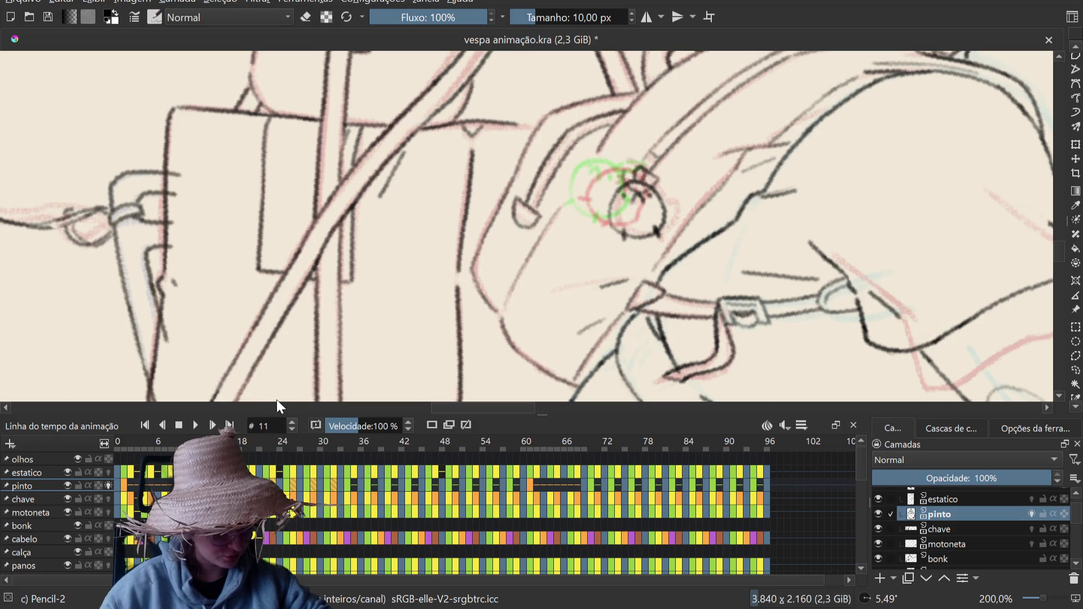
left_click(354, 482)
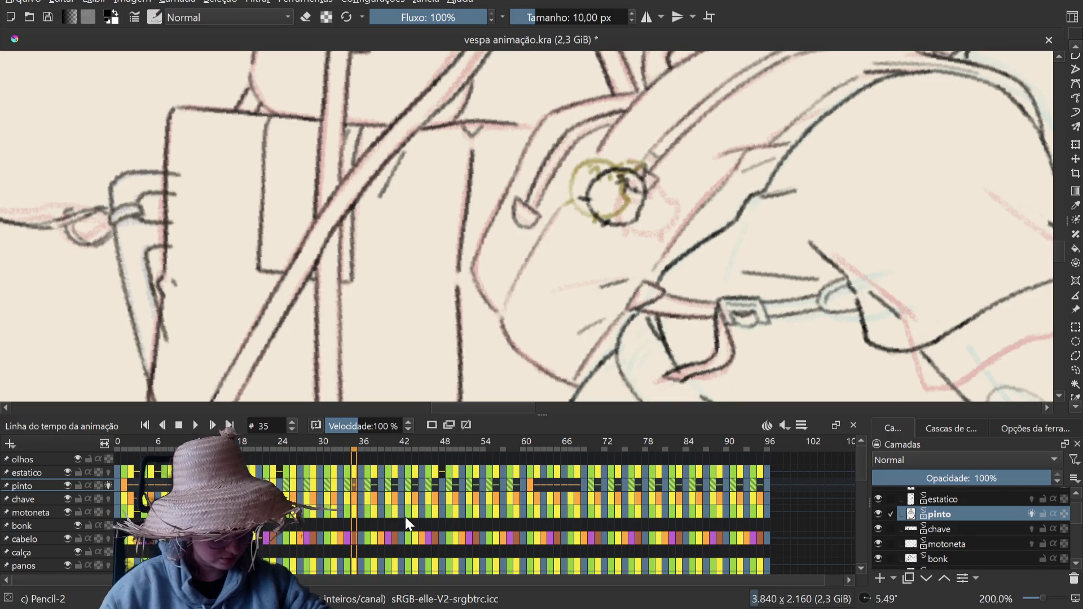
left_click(497, 484)
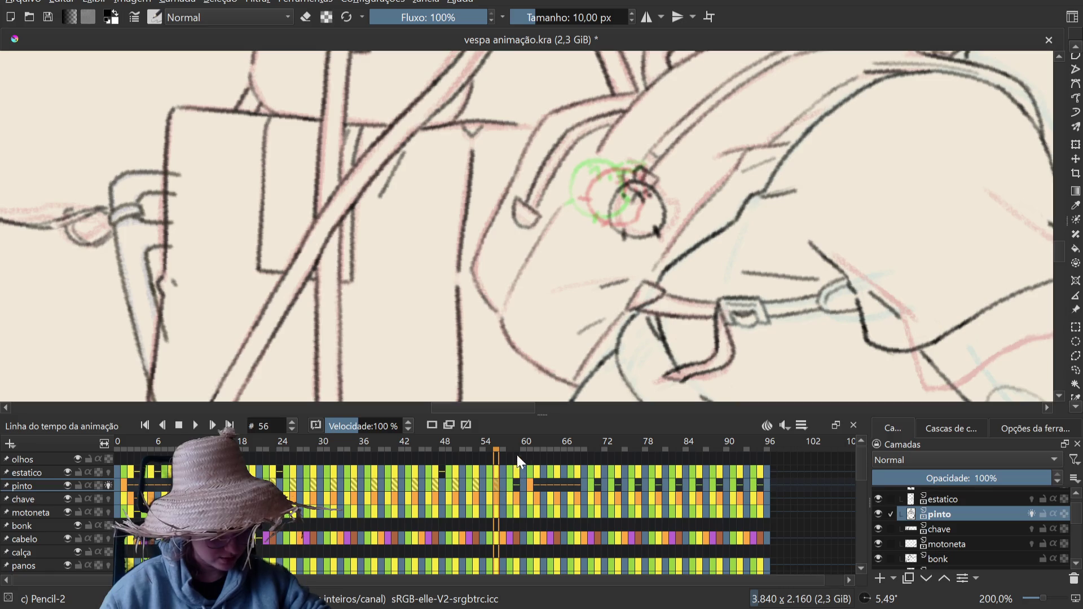
left_click(516, 486)
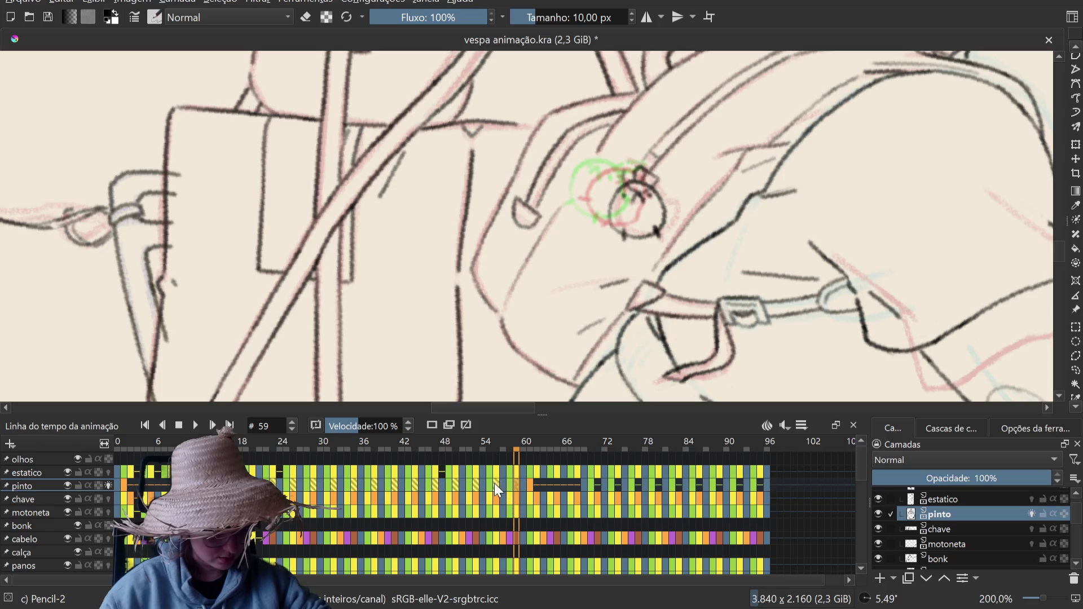
left_click(496, 486)
left_click(475, 487)
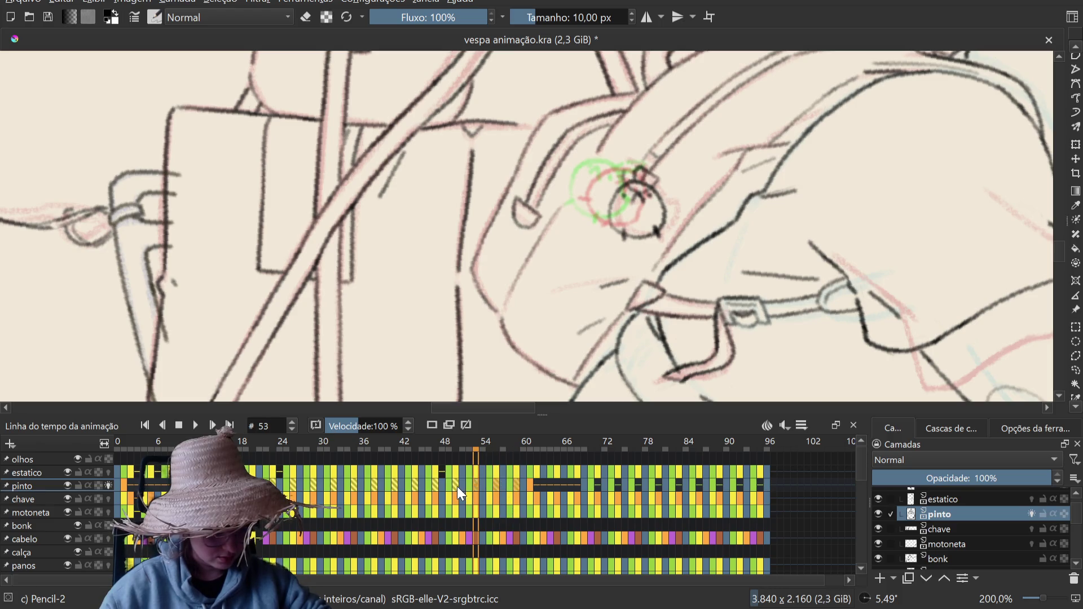
left_click(455, 485)
left_click(436, 486)
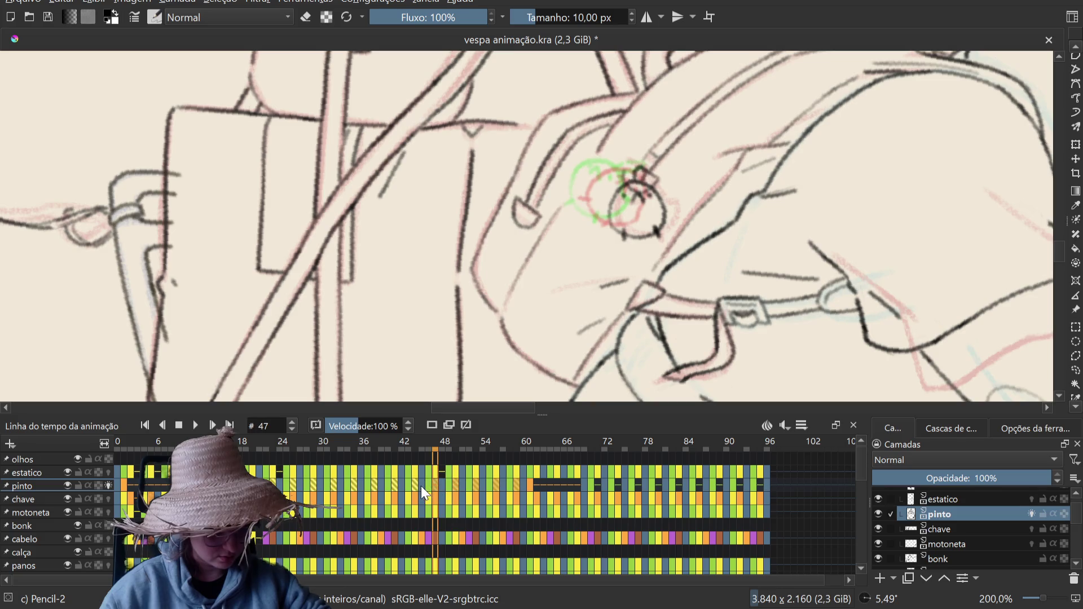
left_click(416, 485)
left_click(391, 483)
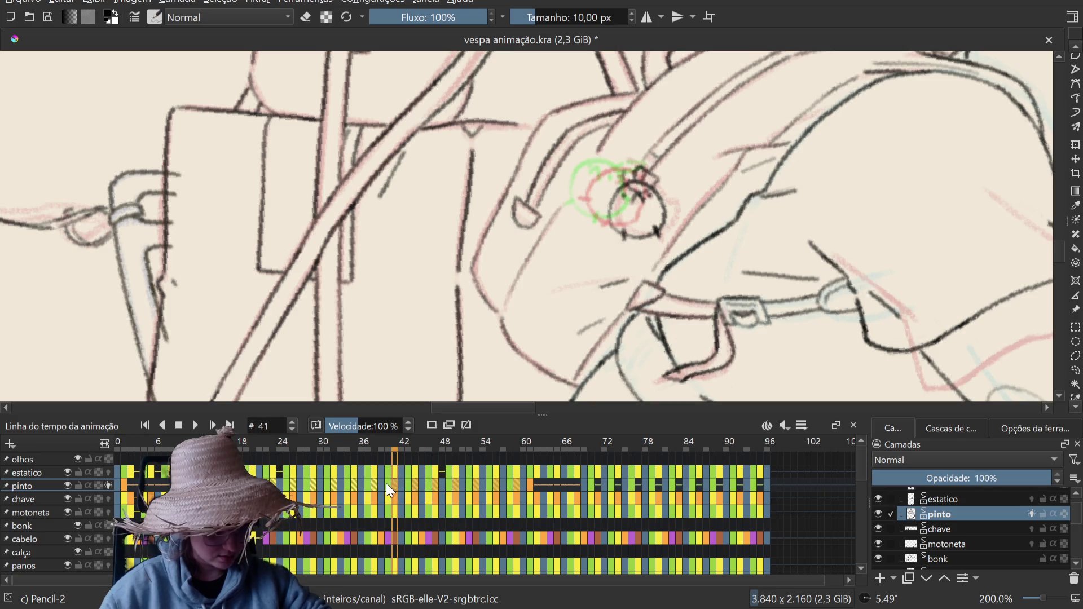
left_click(375, 483)
left_click(354, 486)
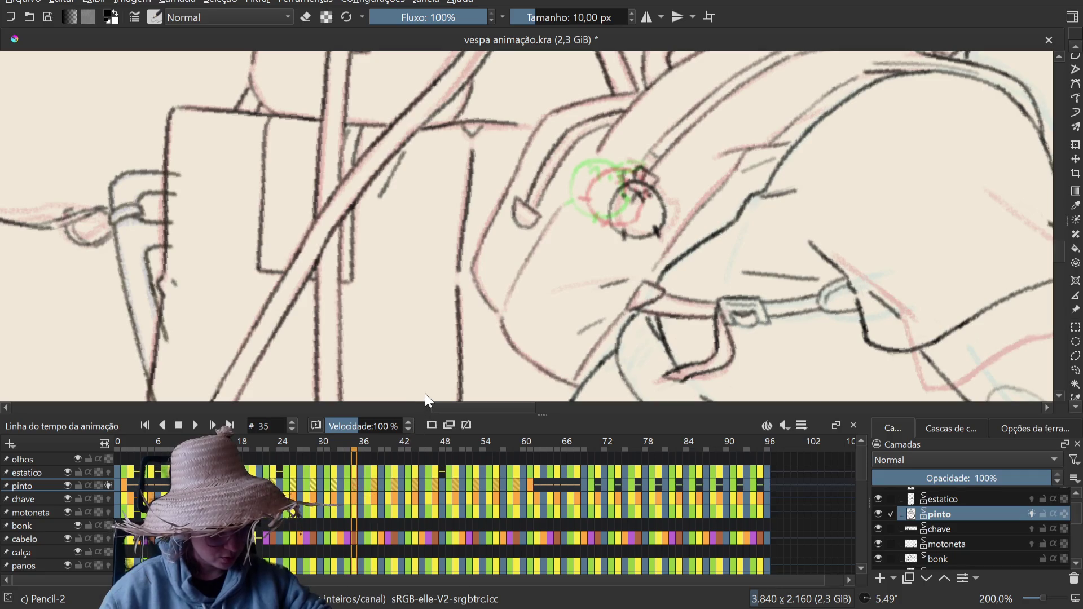
left_click(597, 484)
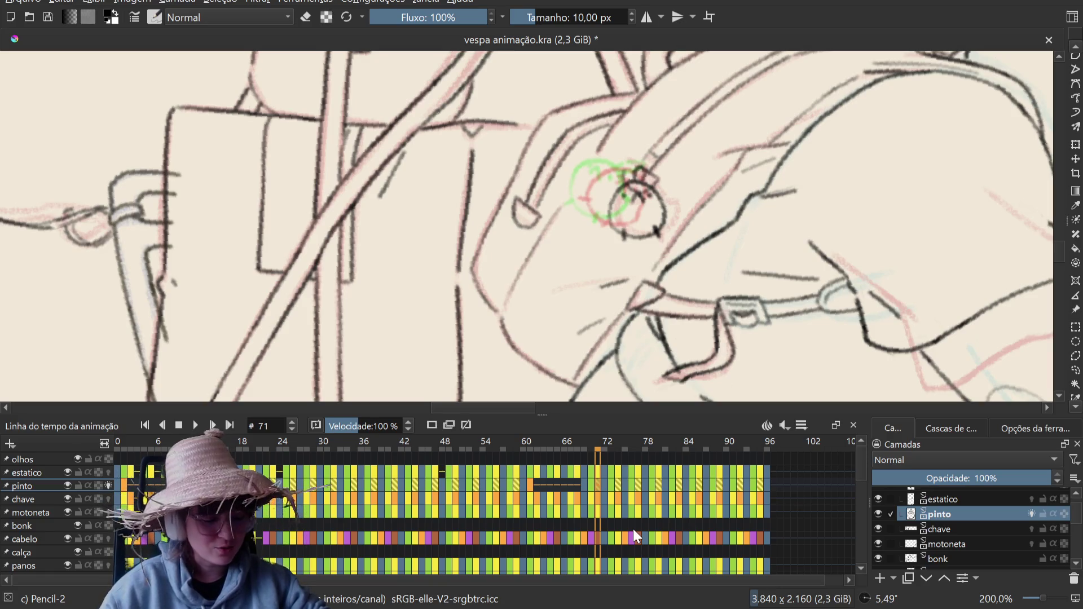
Step: Save 'vespa animação.kra' from the toolbar while on frame 71
left_click(48, 15)
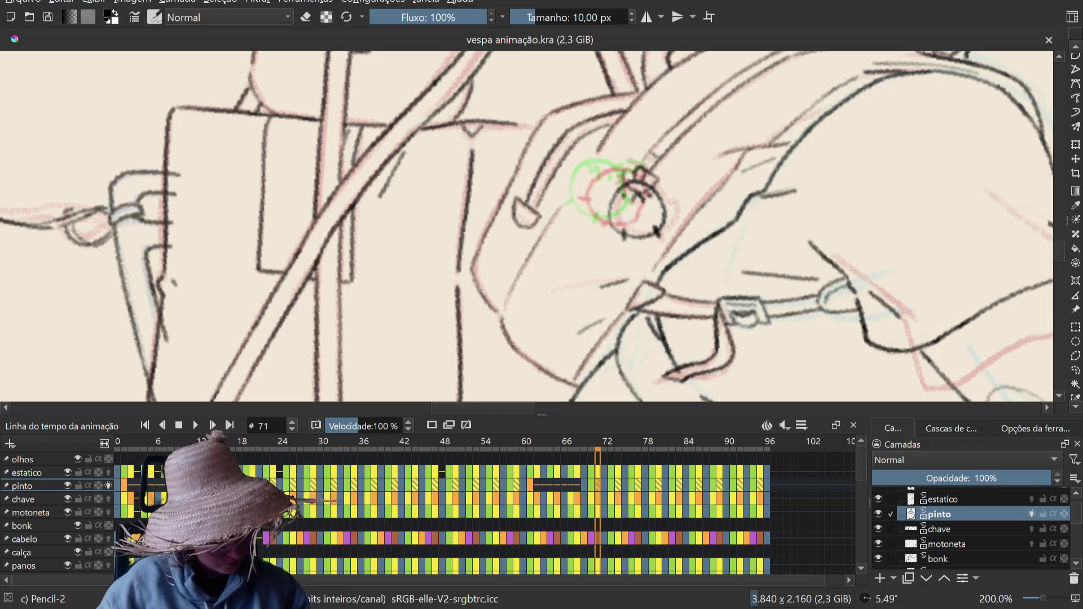
Step: Return to frame 1, compare the keychain on frames 1 and 2, then select frame 3 of the pinto layer
key("space")
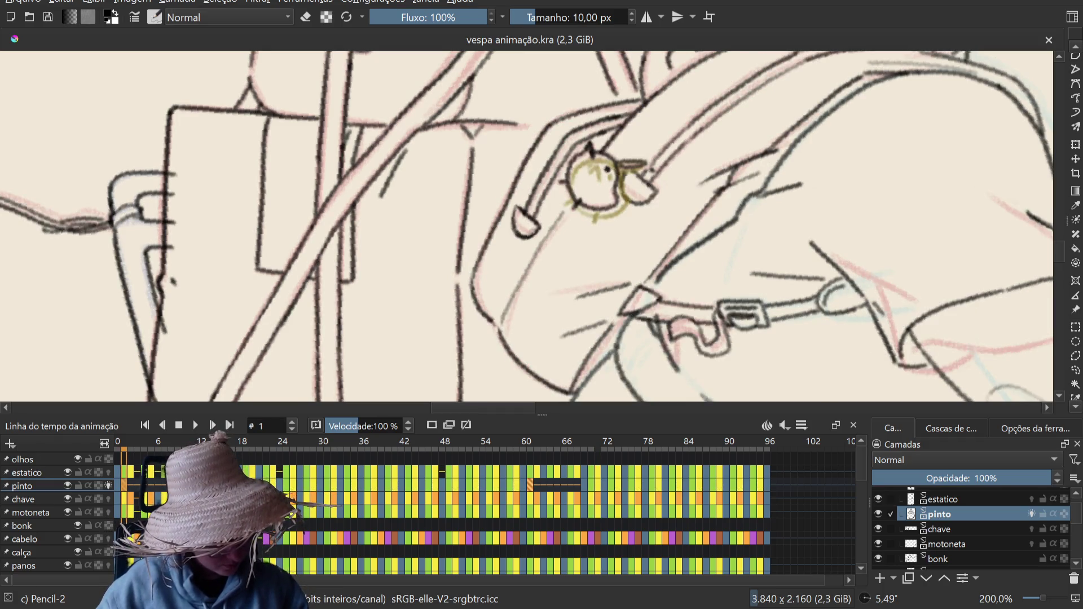
key("period")
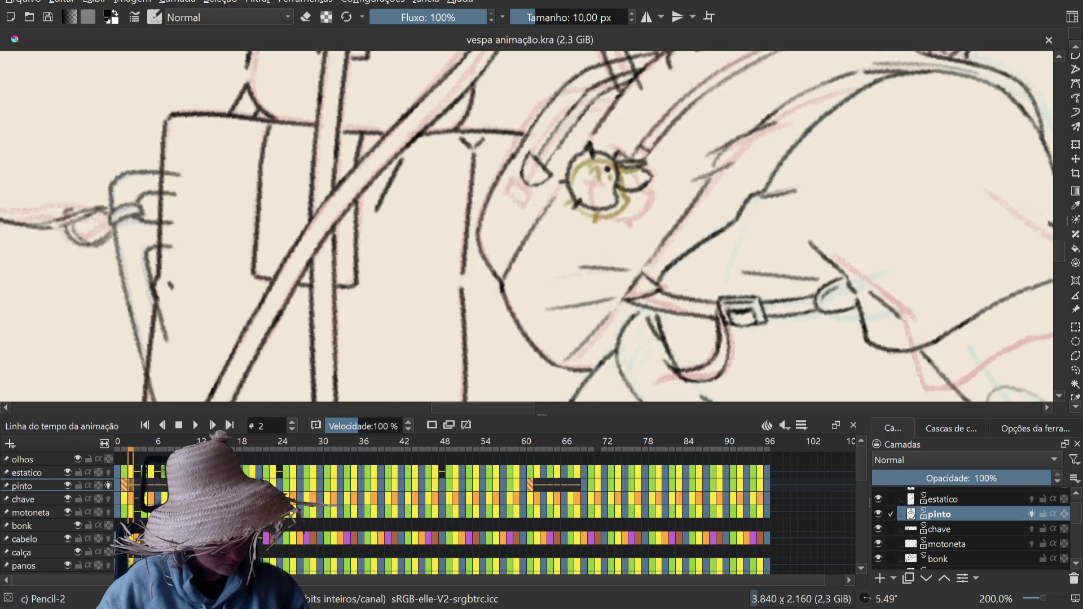
key("comma")
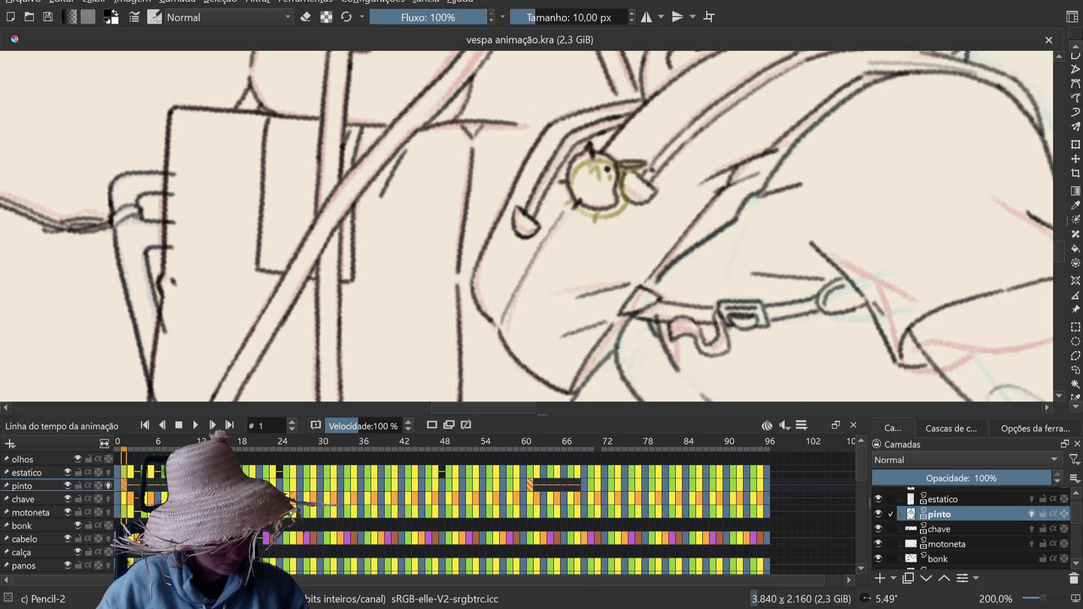
key("period")
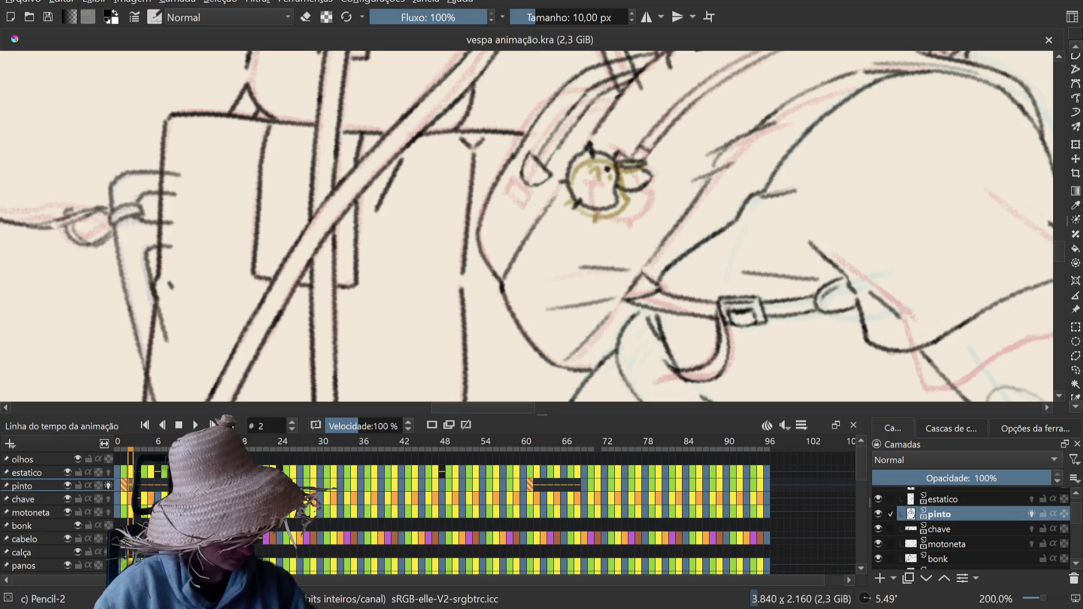
left_click(138, 488)
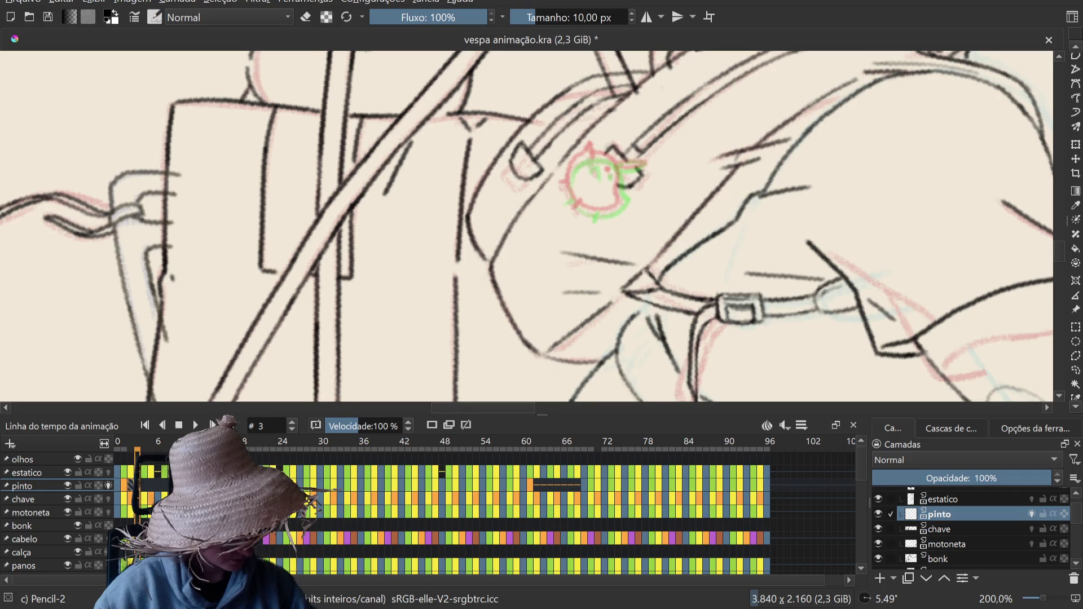
Step: Inspect the keychain on pinto frames 4, 8, 7, 6 and 5, then return to frame 2
left_click(144, 485)
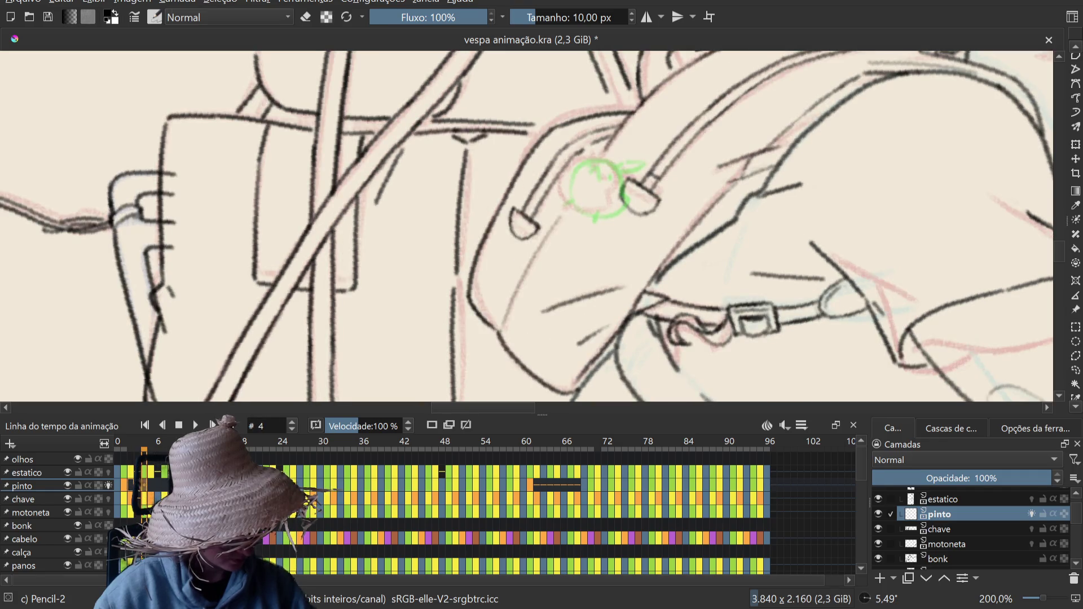
left_click(172, 485)
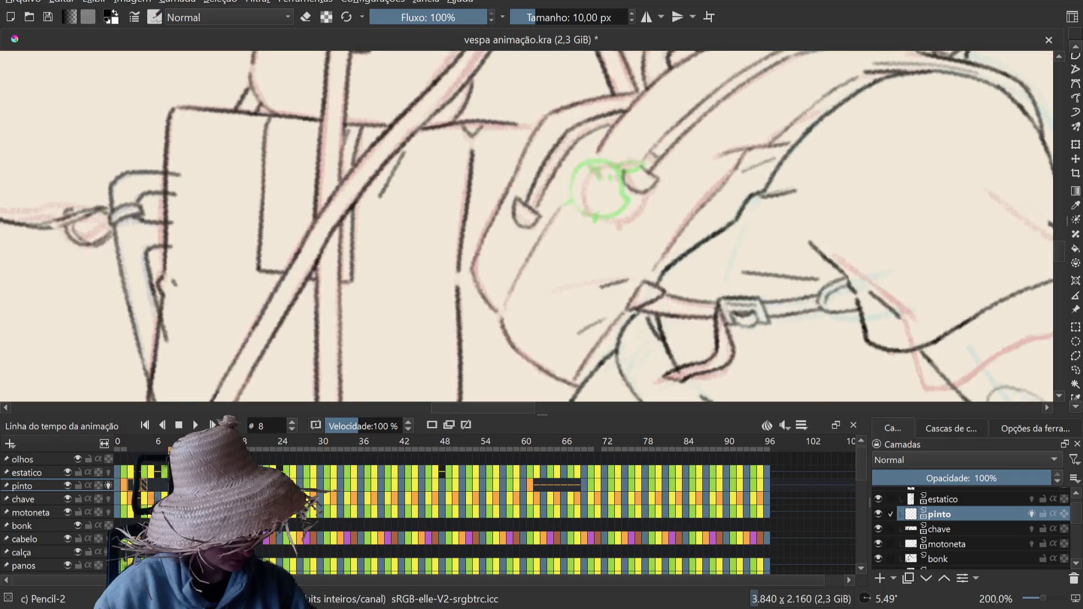
left_click(164, 485)
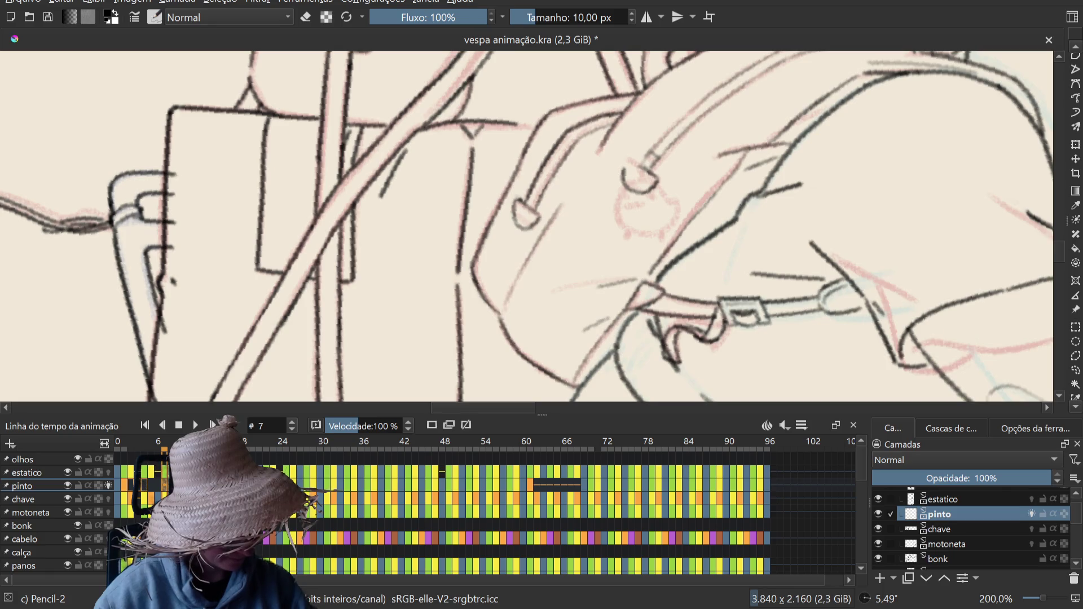
left_click(158, 484)
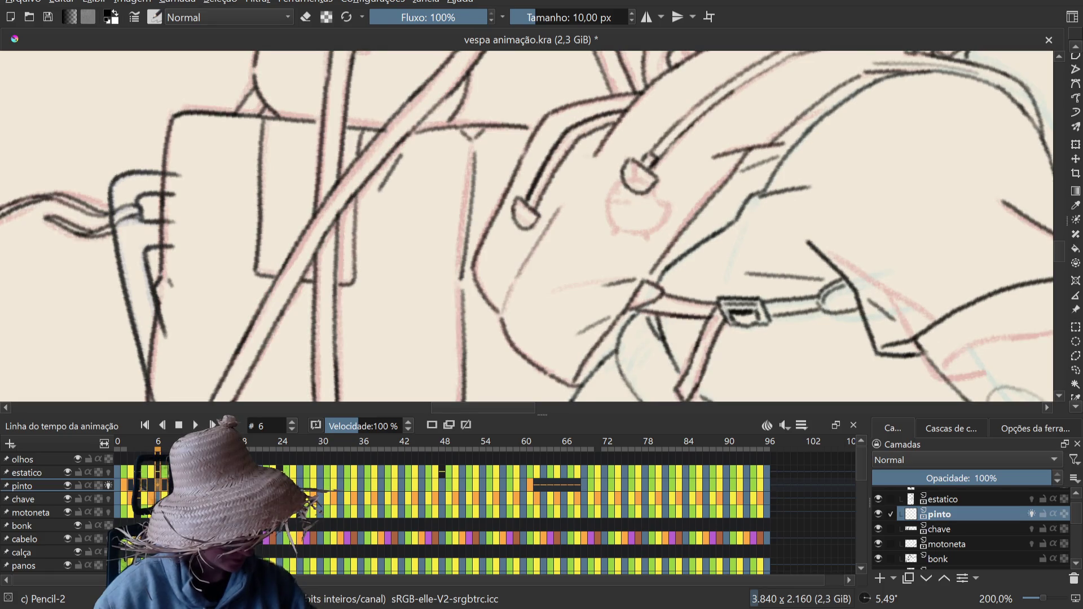
left_click(151, 484)
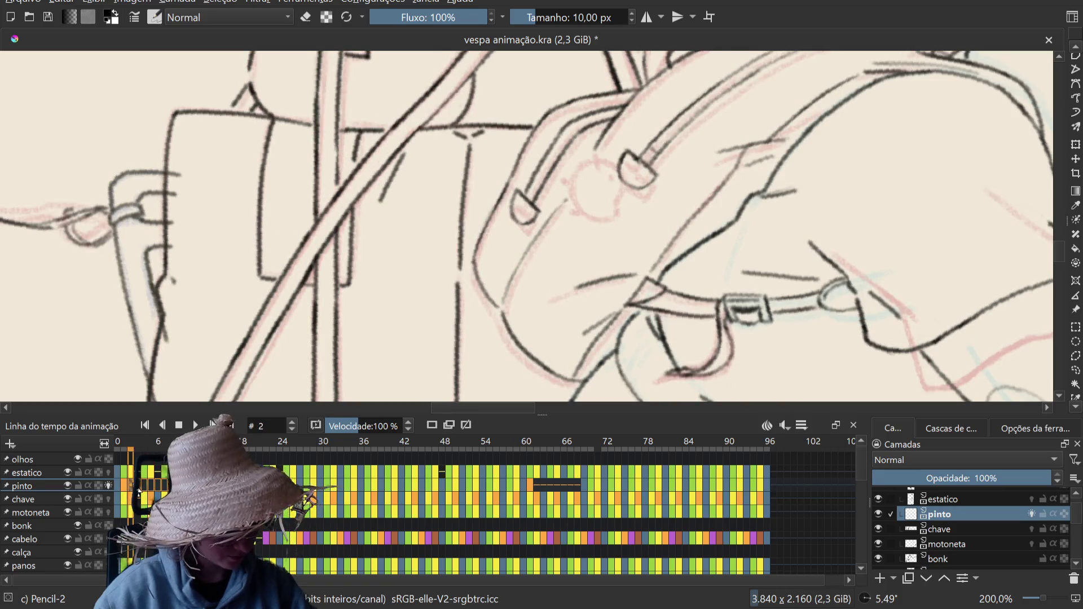
left_click(130, 499)
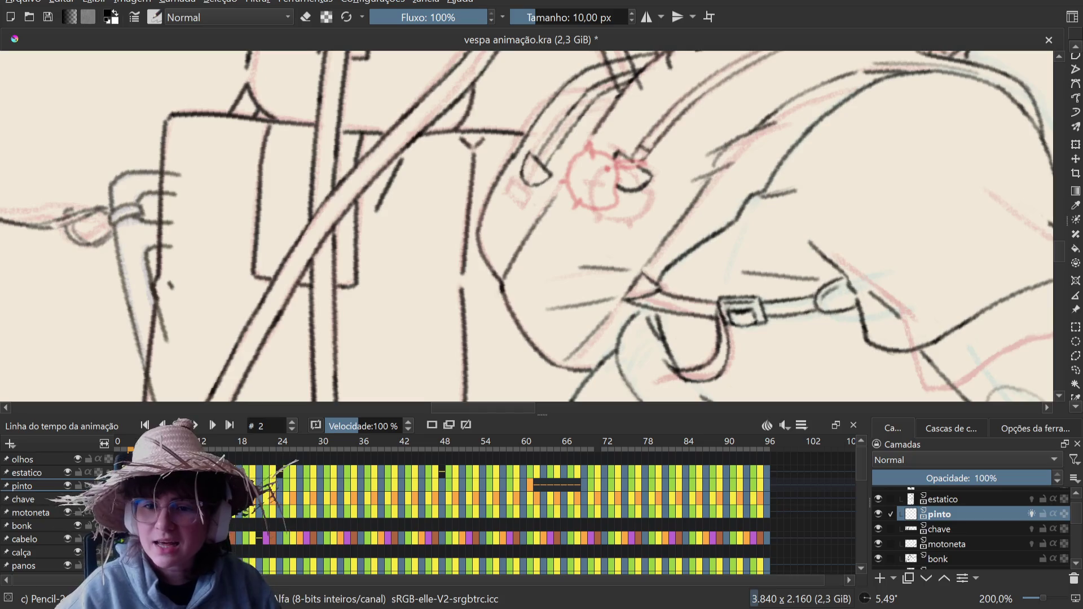
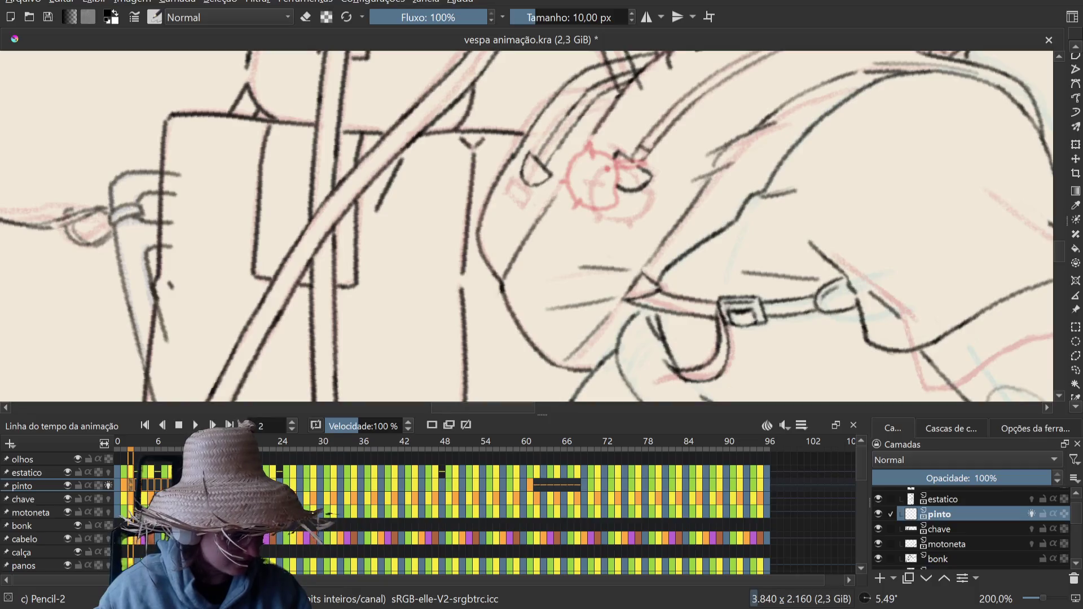
Step: Compare frames 1 and 2, then ink the chick's head curve and eye line in black on frame 2
key("Left")
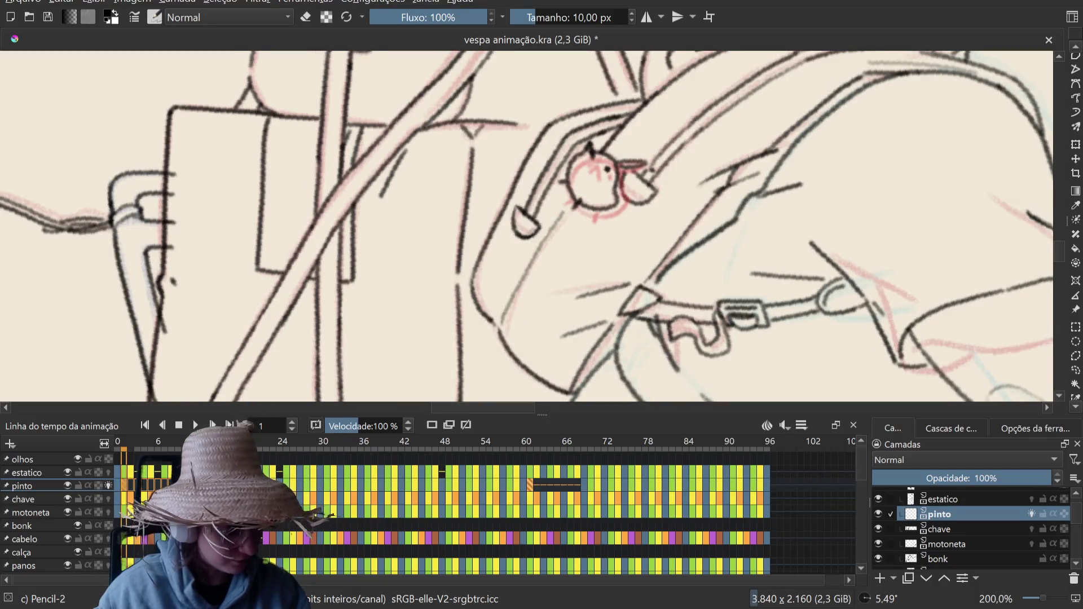
key("Right")
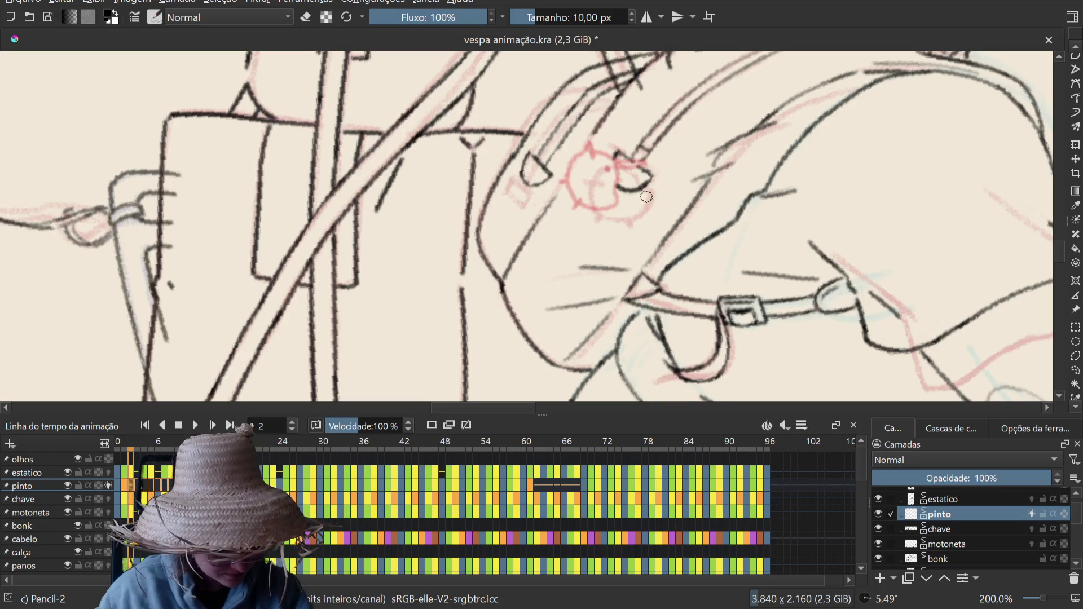
mouse_move(647, 193)
left_mouse_down()
mouse_move(593, 176)
mouse_move(648, 200)
left_mouse_up()
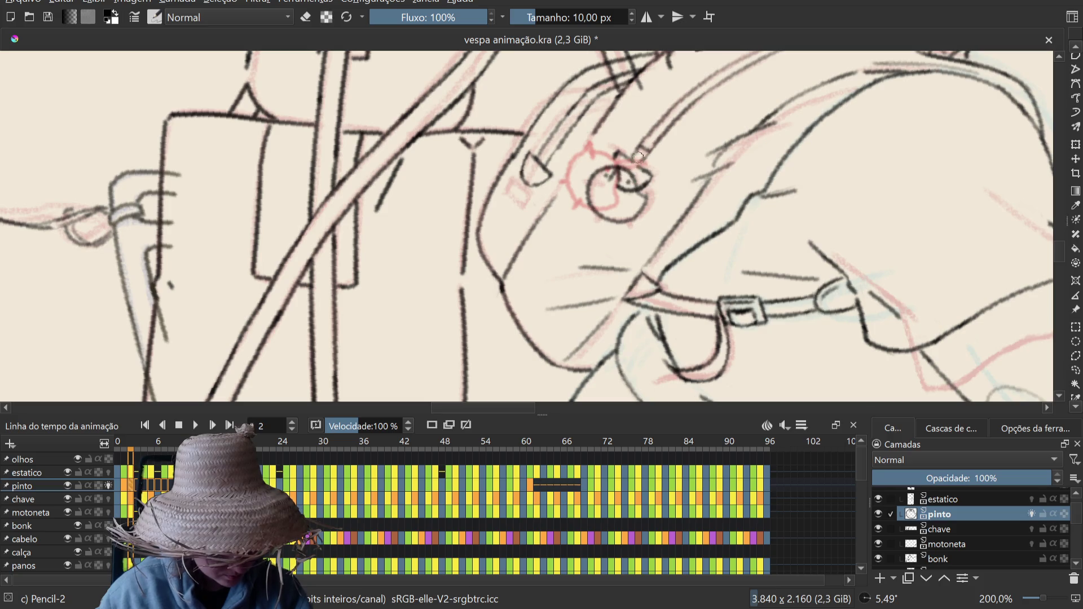
left_click_drag(630, 158, 623, 166)
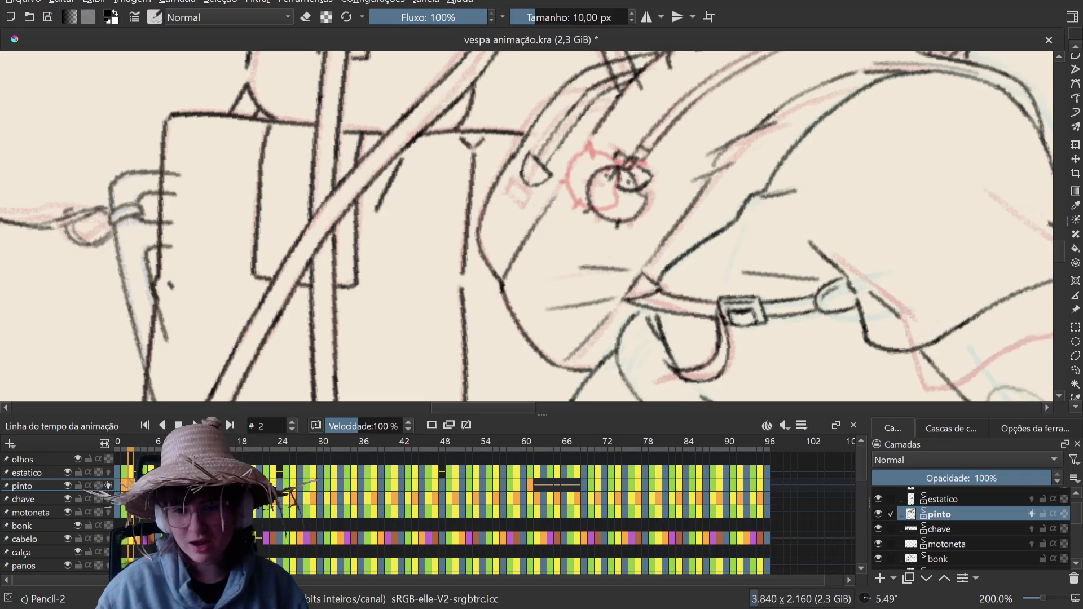
Step: Save vespa animação.kra and advance the timeline to frame 3
key("ctrl+s")
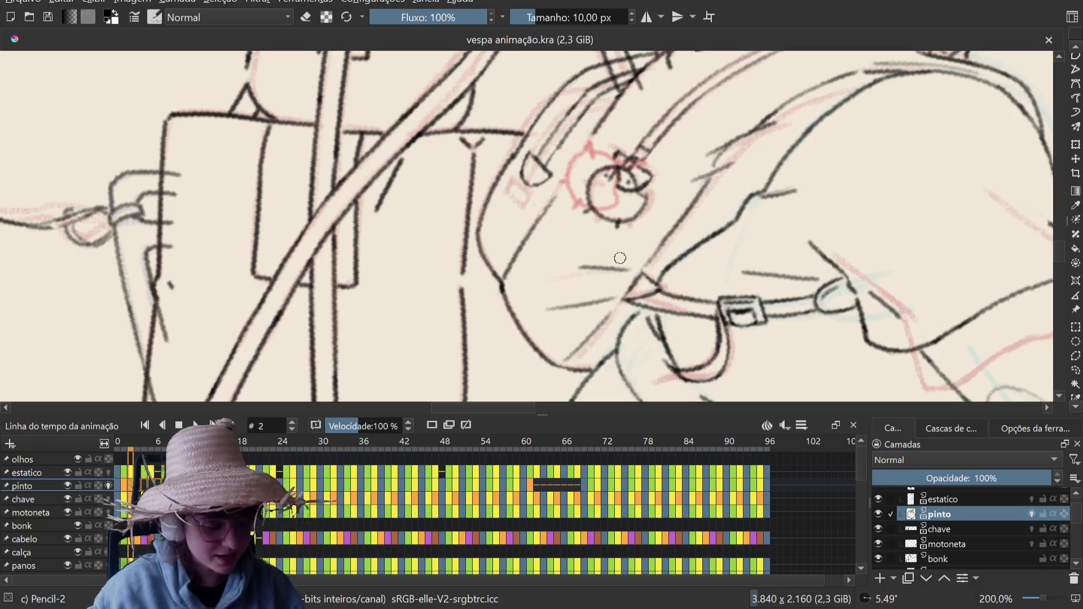
key("period")
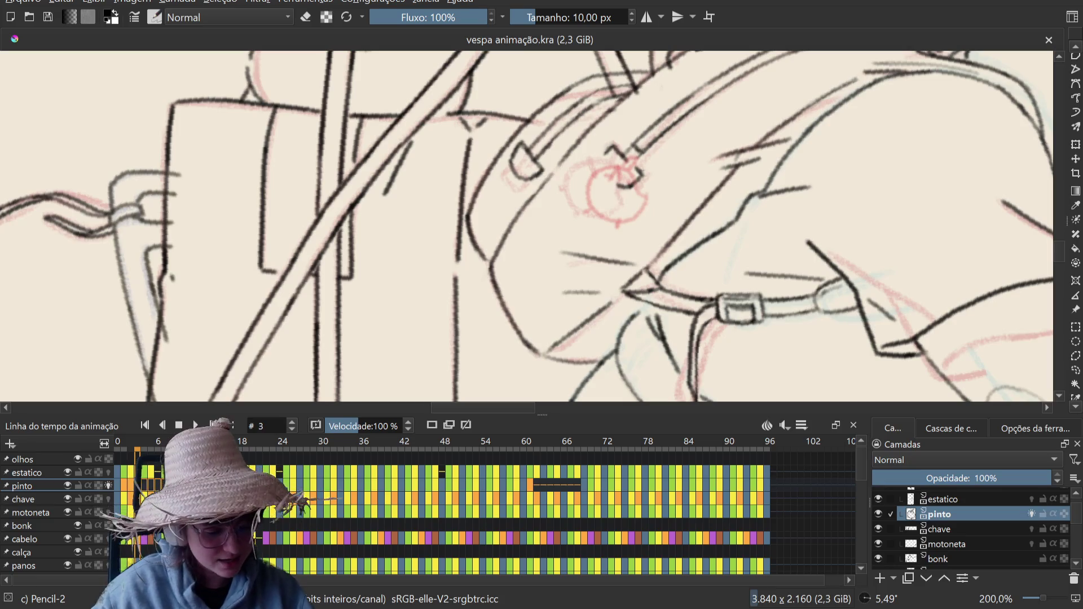
Step: Open and dismiss the quick brush palette, then save the animation file
right_click(601, 165)
left_click(604, 167)
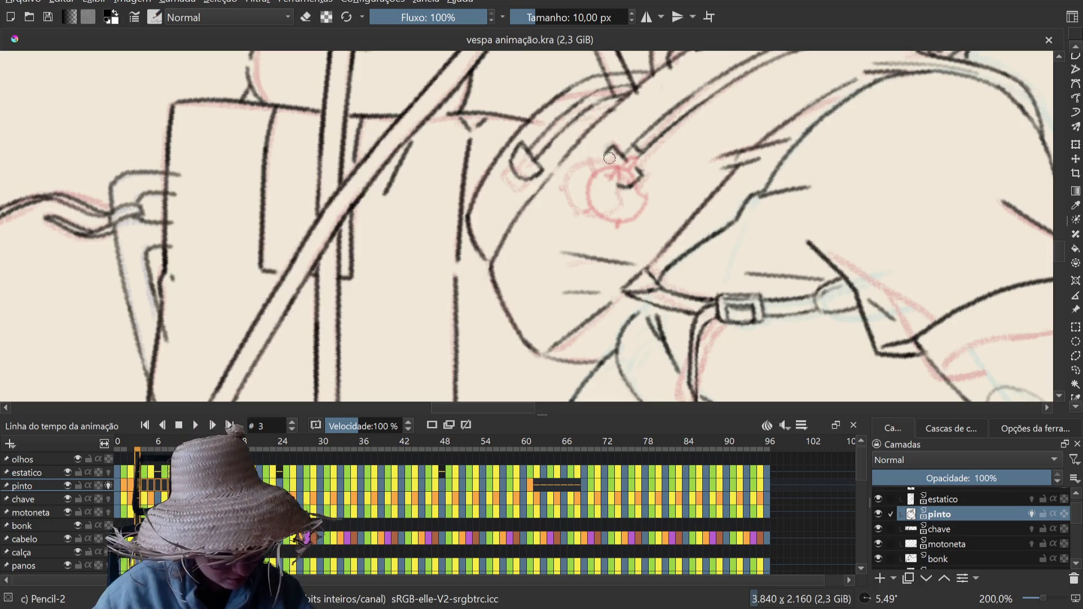
key("ctrl+s")
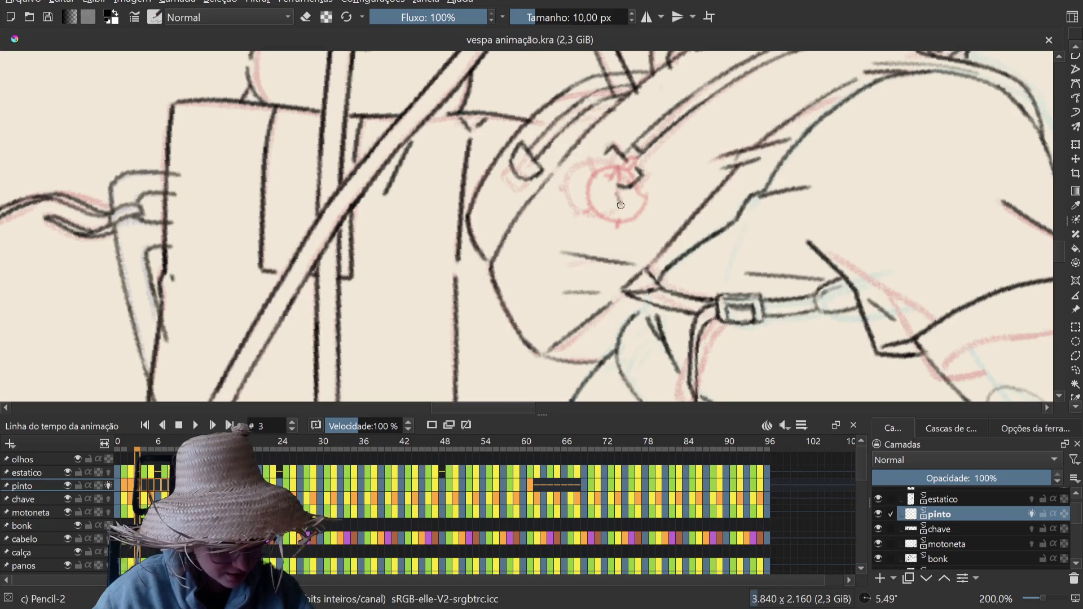
Step: Ink the chick's round head outline on frame 3, undoing the rejected attempts
left_click_drag(619, 201, 567, 179)
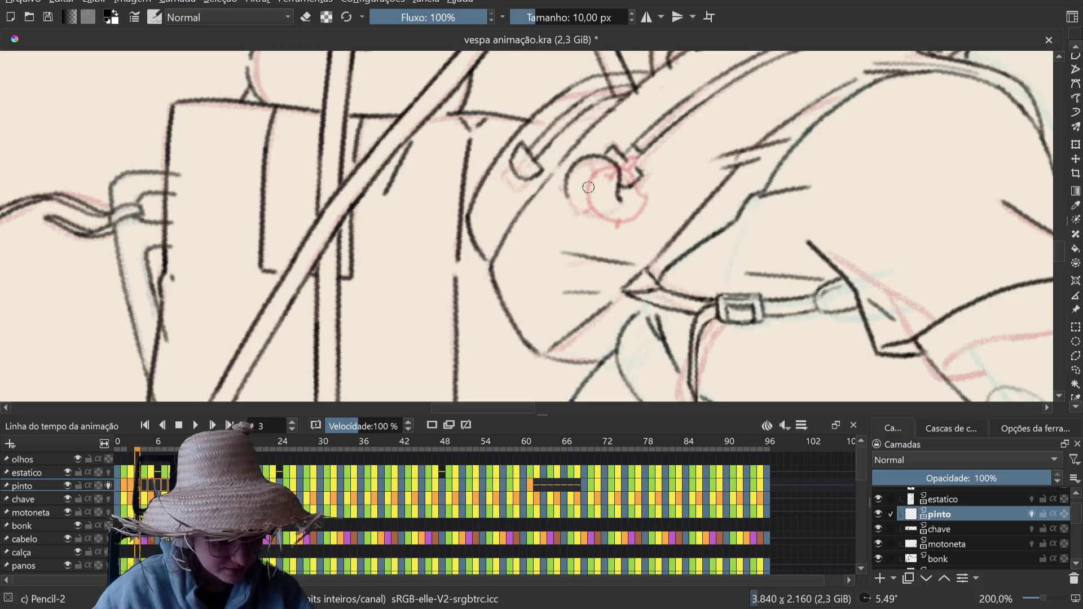
key("ctrl+z")
left_click_drag(624, 202, 582, 166)
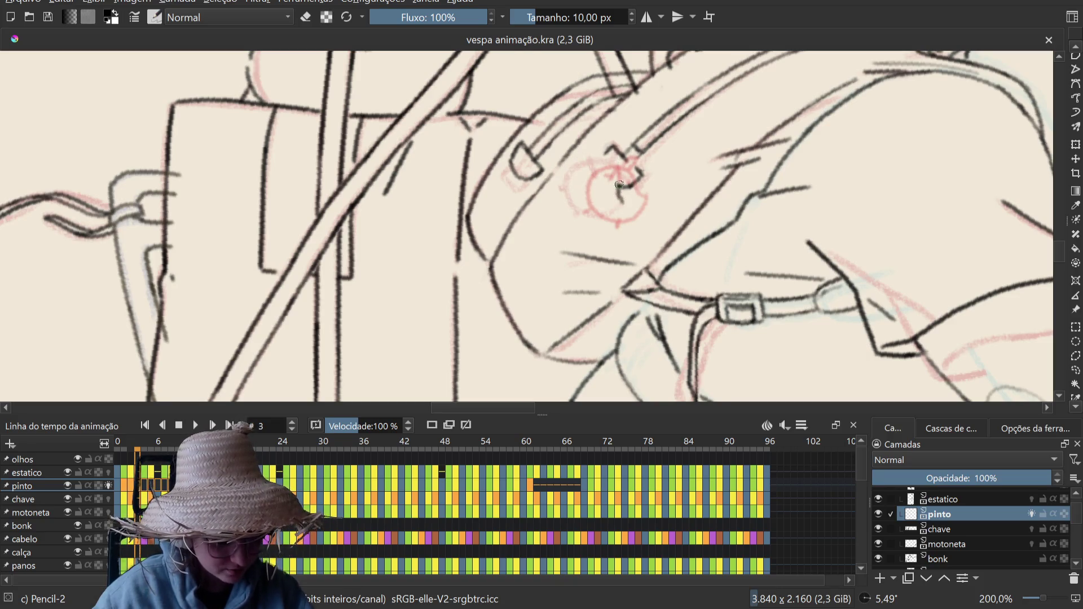
key("ctrl+z")
mouse_move(621, 201)
left_mouse_down()
mouse_move(619, 187)
mouse_move(624, 205)
left_mouse_up()
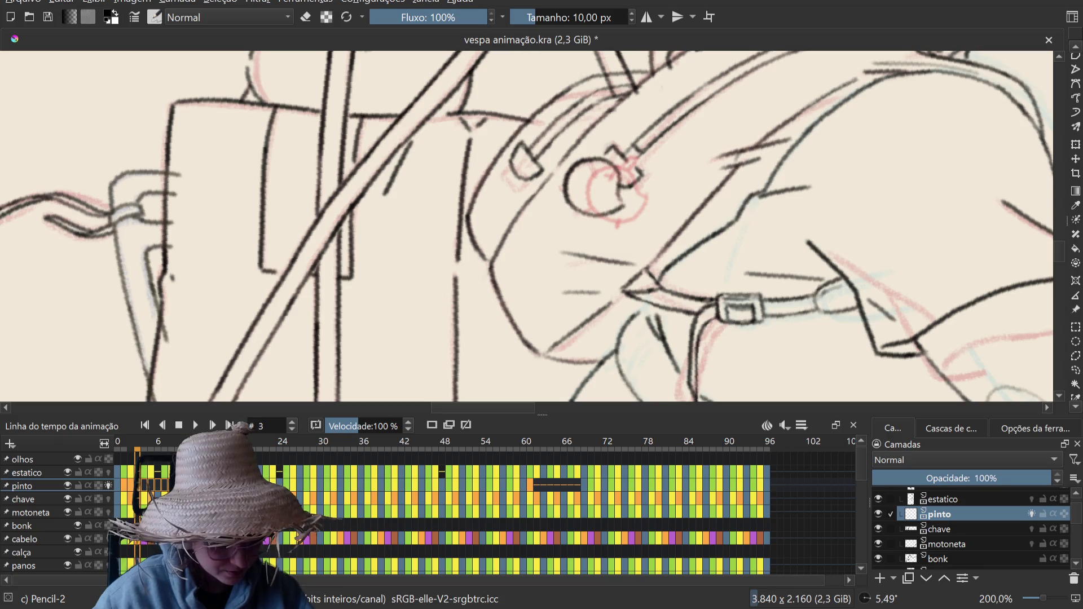
key("ctrl+z")
mouse_move(621, 204)
left_mouse_down()
mouse_move(593, 159)
mouse_move(623, 206)
left_mouse_up()
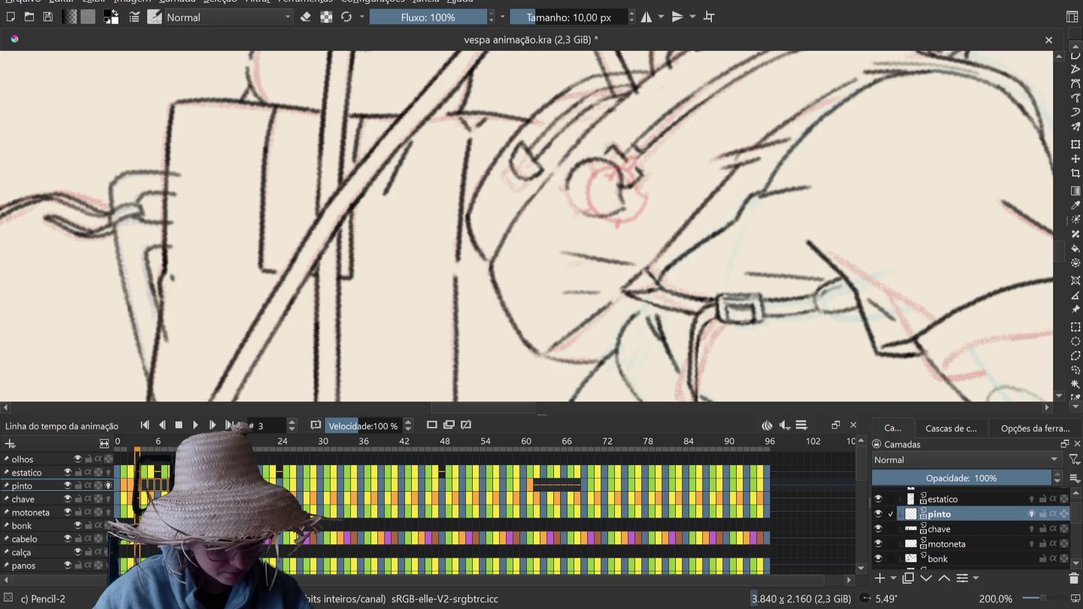
left_click_drag(568, 186, 599, 214)
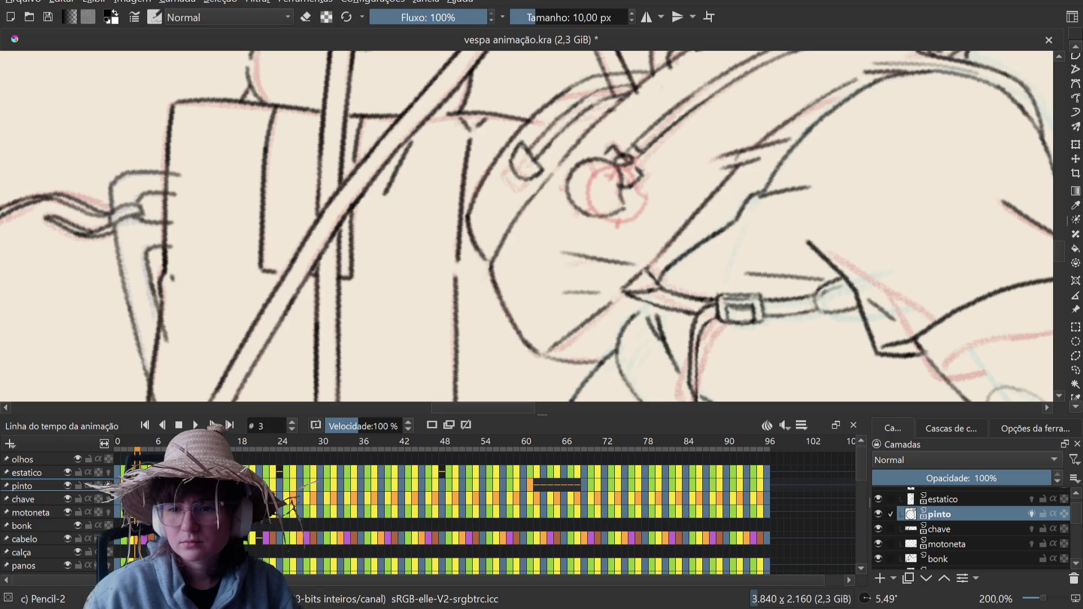
Step: Ink a small stroke inside the chick's eye, toggle eraser mode on and off, and save
key("ctrl+z")
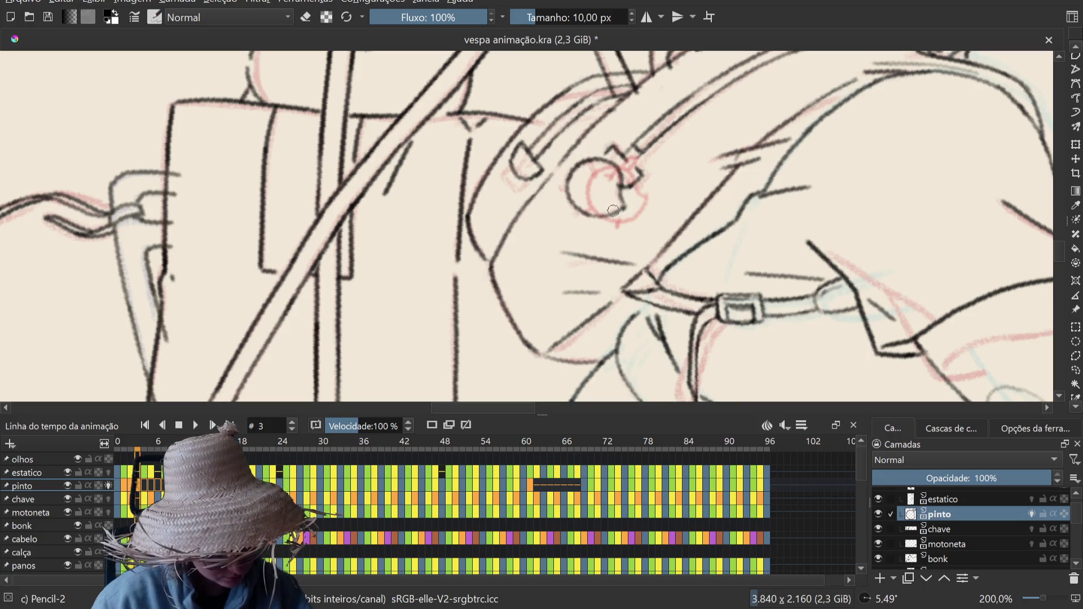
left_click_drag(618, 183, 621, 186)
key("e")
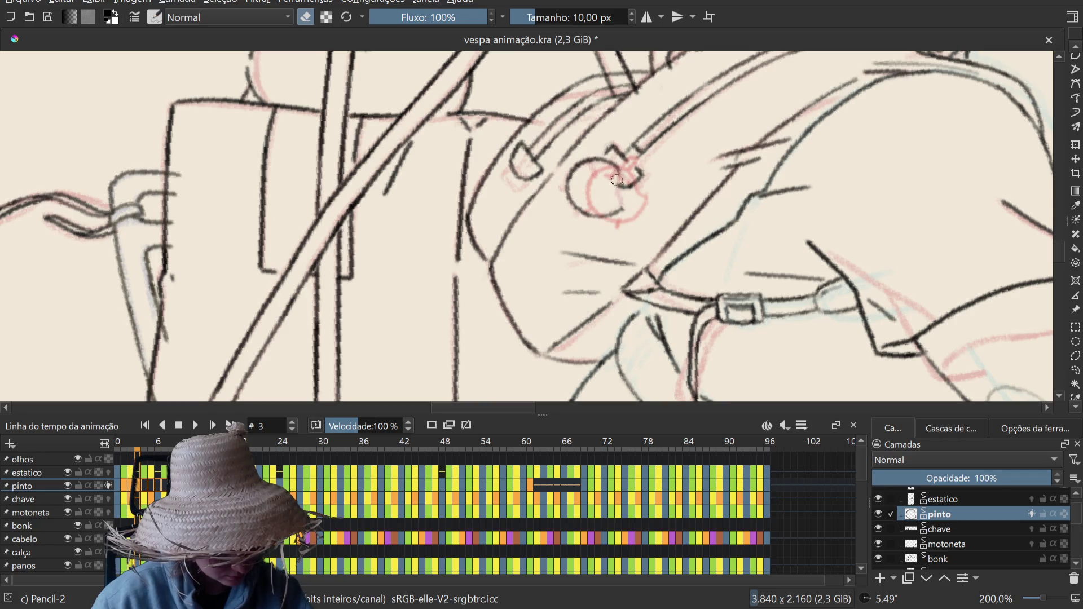
key("e")
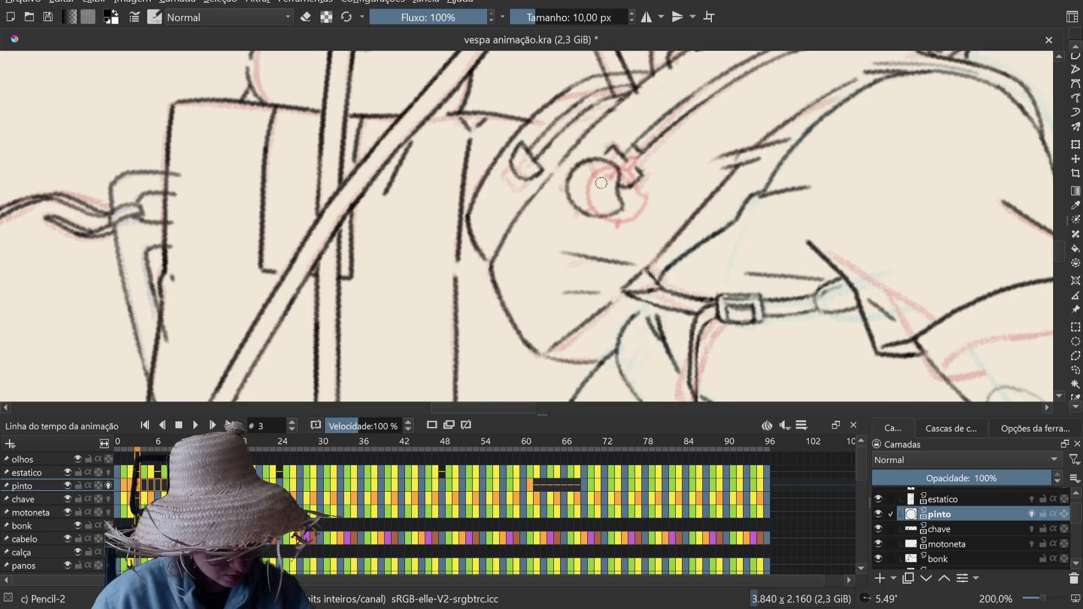
key("ctrl+s")
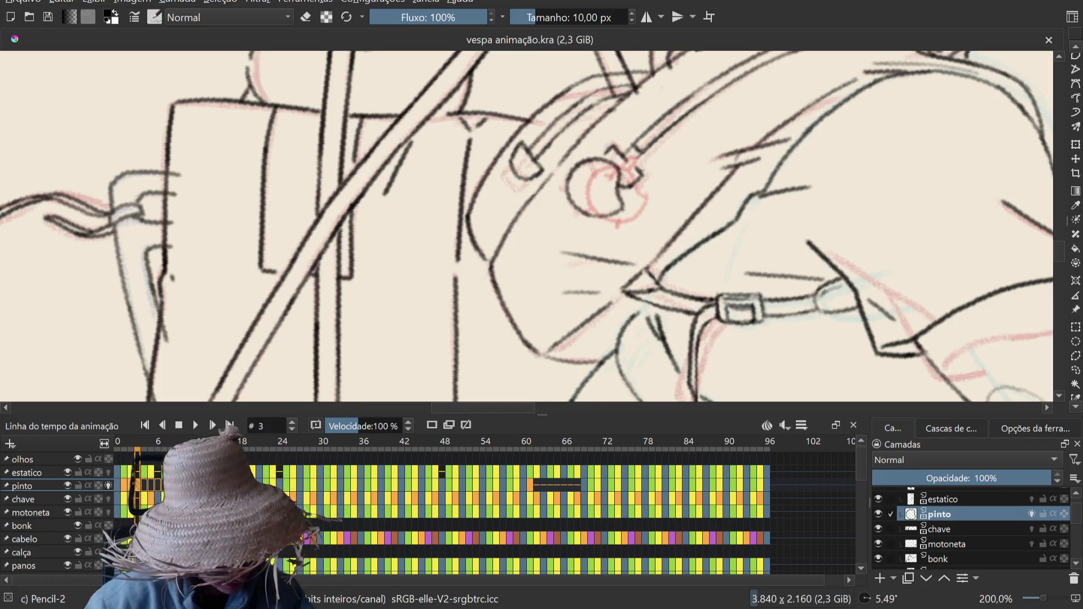
Step: Ink a short stroke near the chick's eye on frame 3, then undo it
mouse_move(610, 151)
left_mouse_down()
mouse_move(623, 167)
mouse_move(626, 214)
left_mouse_up()
key("ctrl+z")
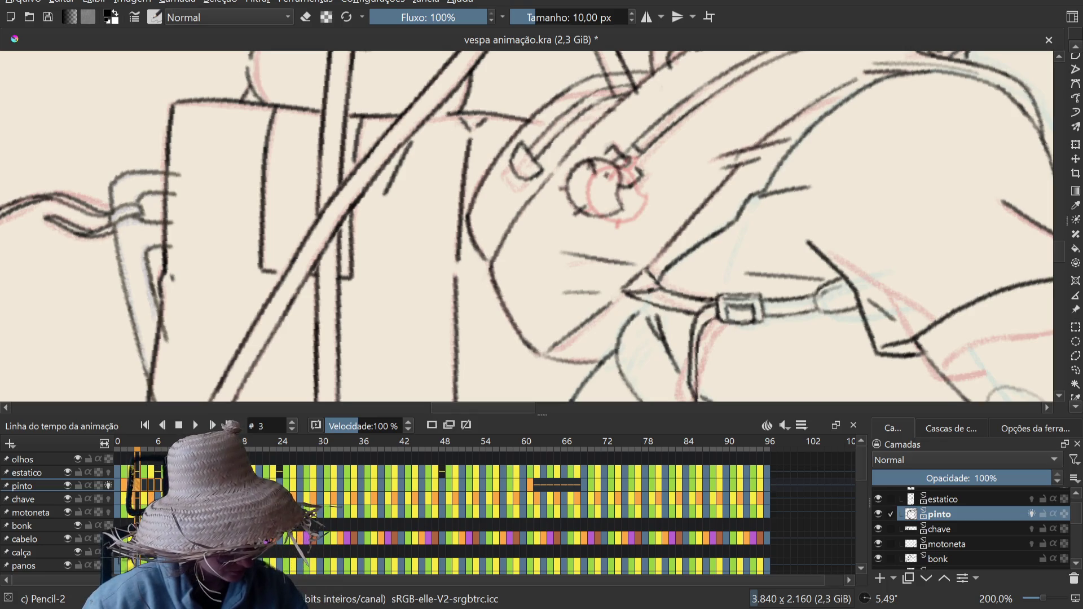
Step: Step the animation timeline forward from frame 3 to frame 4
key("period")
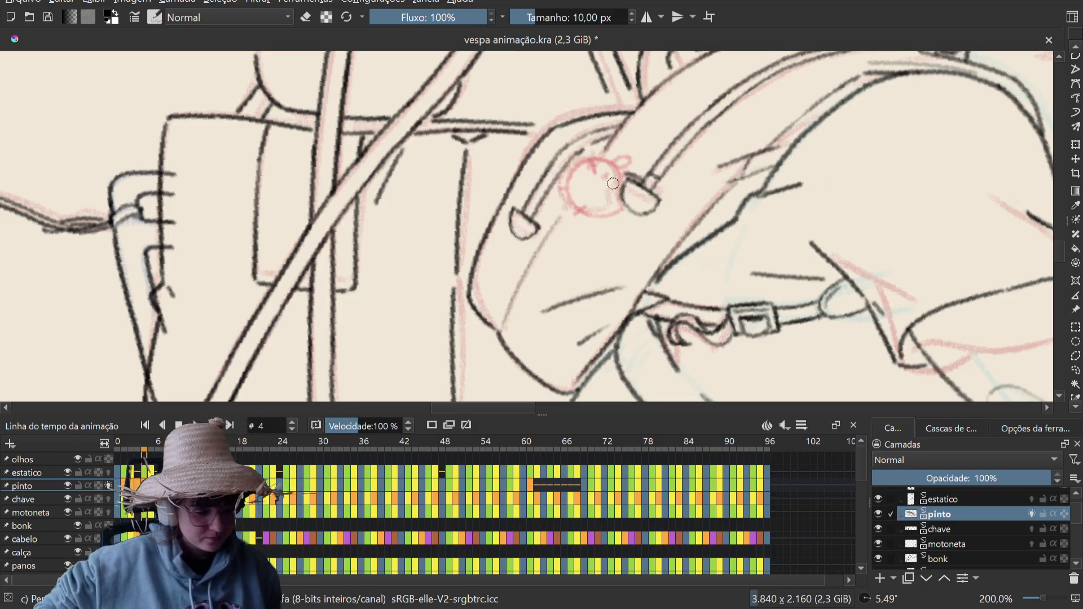
Step: Save the file twice, then draw and undo a looping stroke beside the bag's hook
key("ctrl+s")
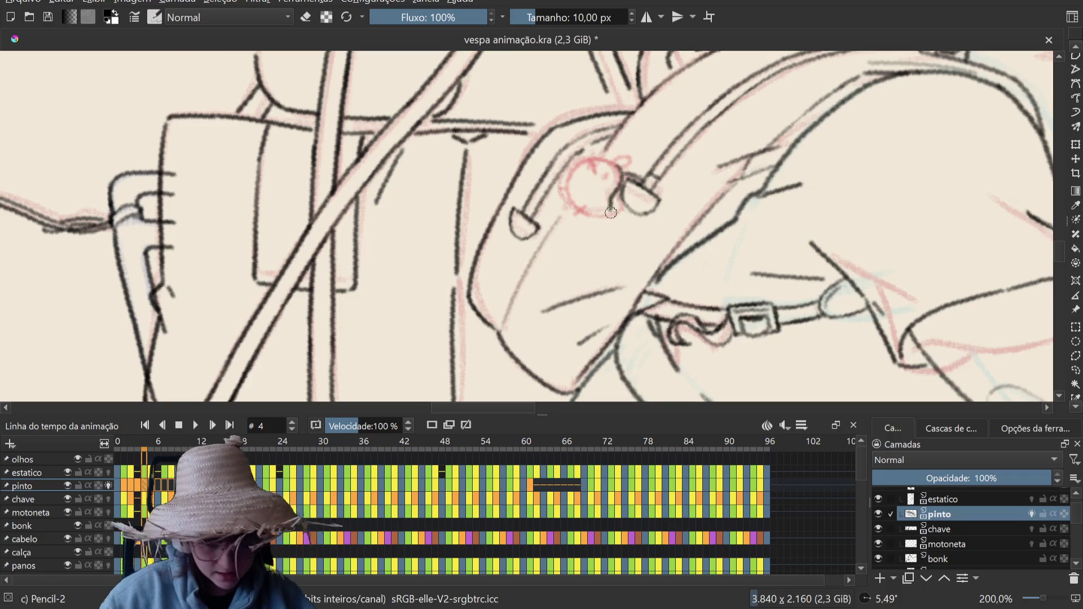
key("ctrl+s")
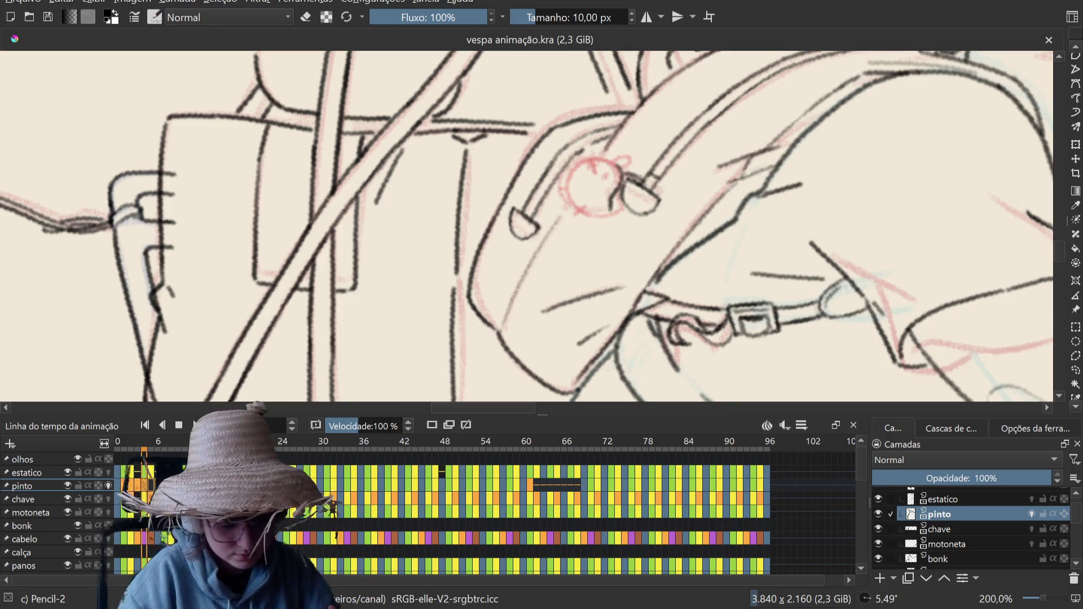
left_click_drag(502, 203, 510, 238)
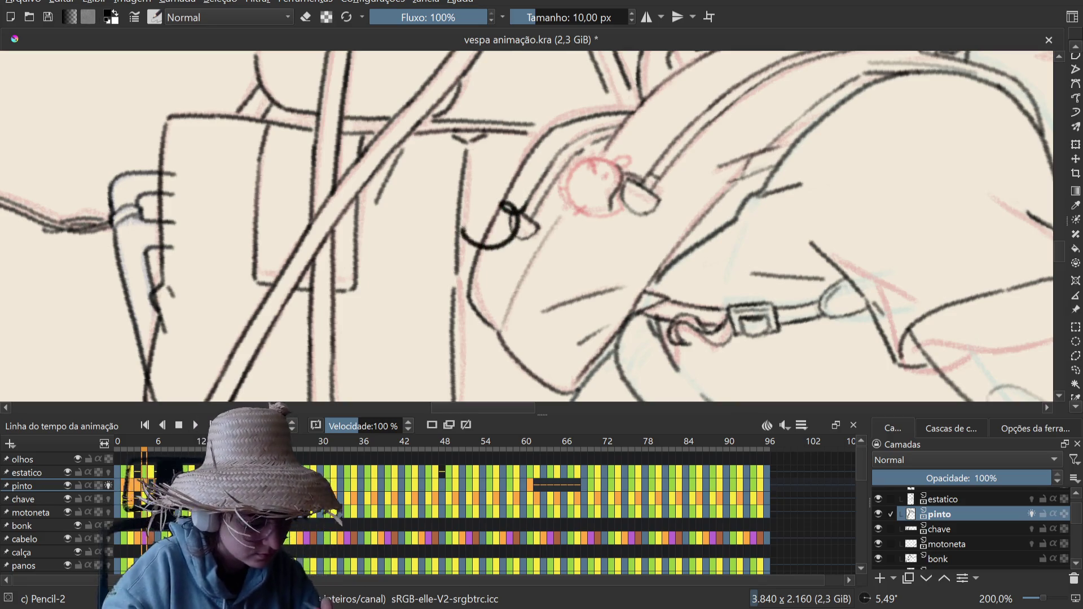
key("ctrl+z")
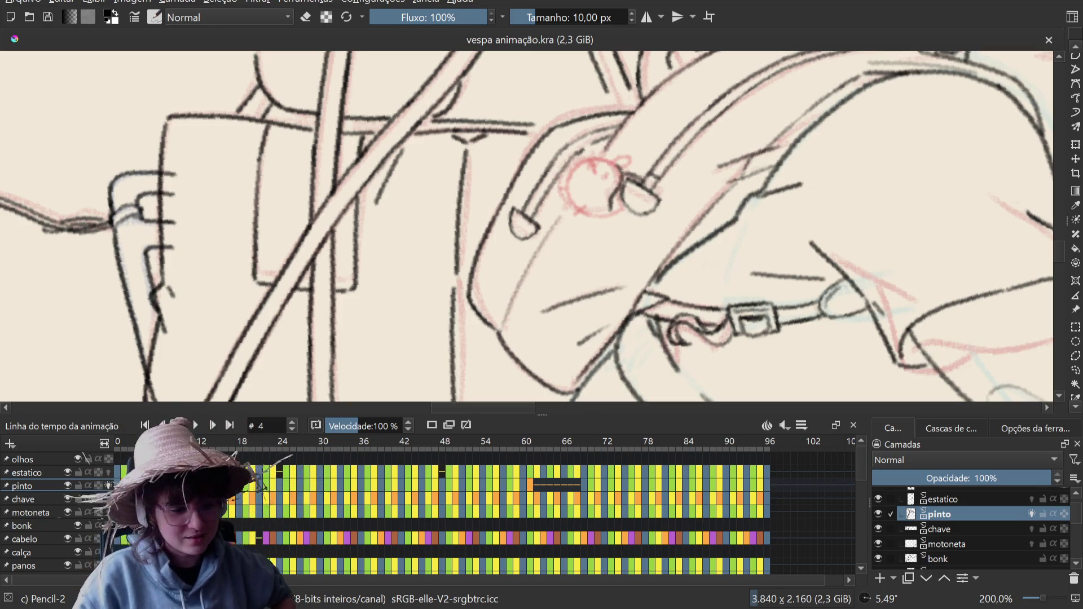
right_click(318, 253)
Step: Select the 7 px bulinha brush and try two arcs on the pinto layer, undoing both
left_click(384, 186)
mouse_move(622, 178)
left_mouse_down()
mouse_move(588, 157)
mouse_move(542, 227)
left_mouse_up()
key("ctrl+z")
key("ctrl+z")
left_click_drag(525, 180, 429, 249)
key("ctrl+z")
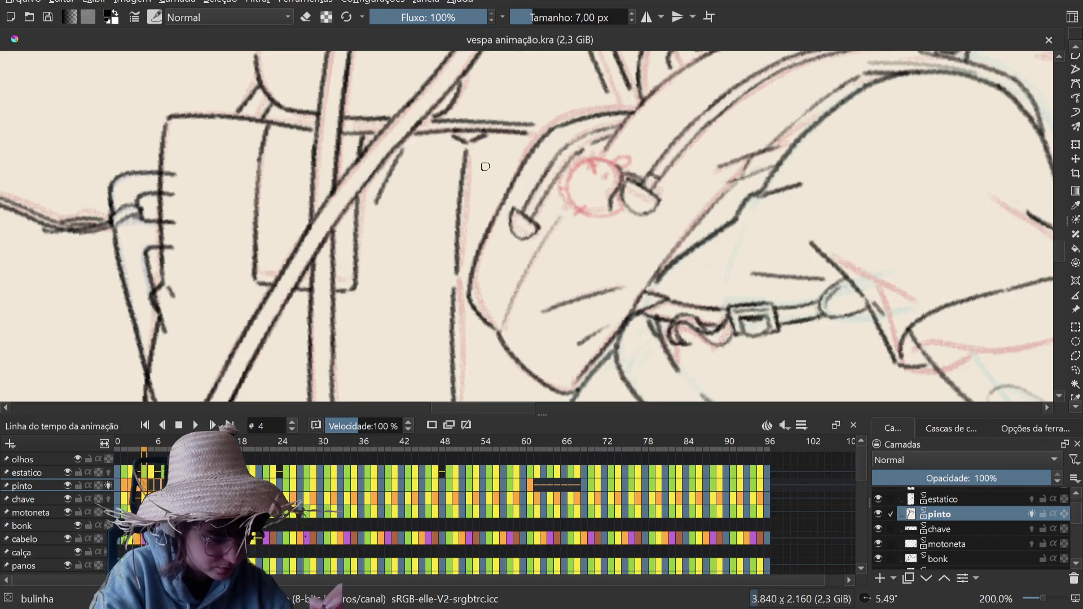
Step: Bring up the quick brush palette, dismiss it, and bring it up again
right_click(485, 166)
left_click(485, 166)
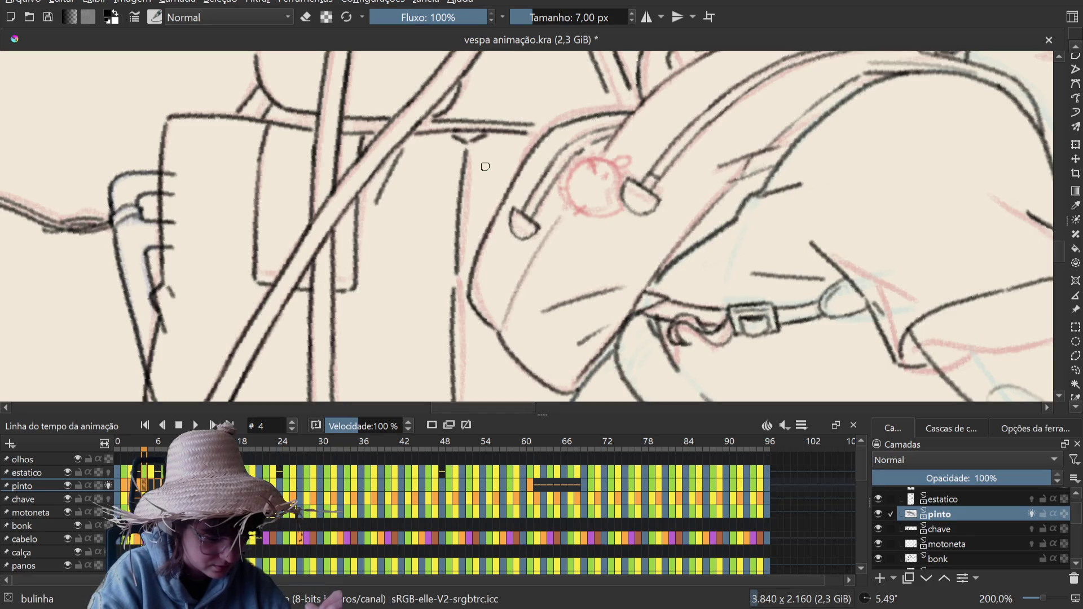
right_click(485, 166)
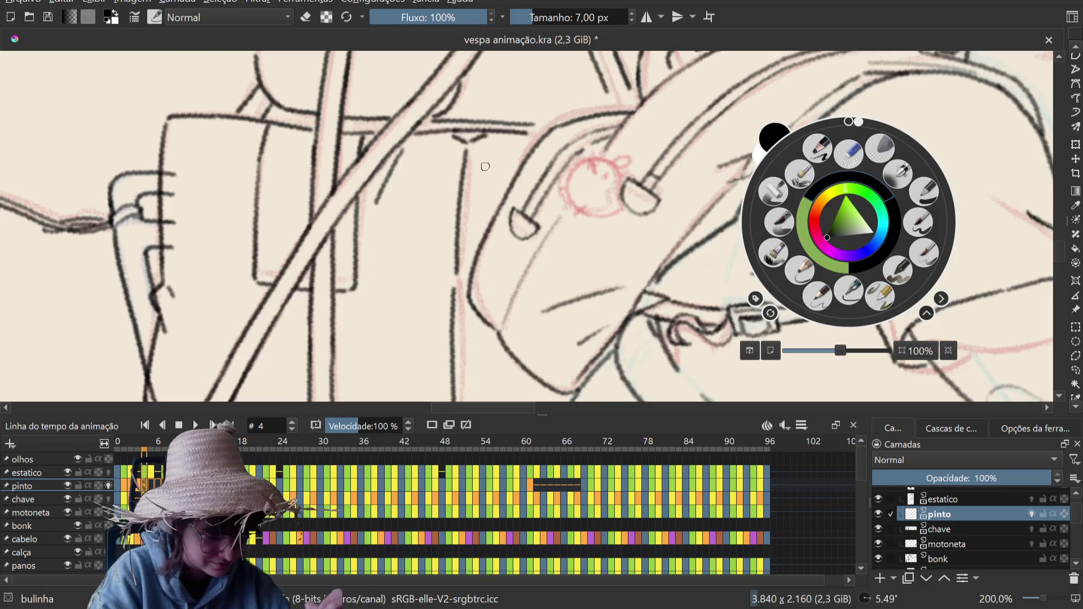
Step: Pick the c) Pencil-2 brush at 10 px, then draw and undo test strokes near the chick
left_click(818, 293)
mouse_move(554, 225)
left_mouse_down()
mouse_move(576, 236)
mouse_move(499, 310)
left_mouse_up()
key("ctrl+z")
key("ctrl+z")
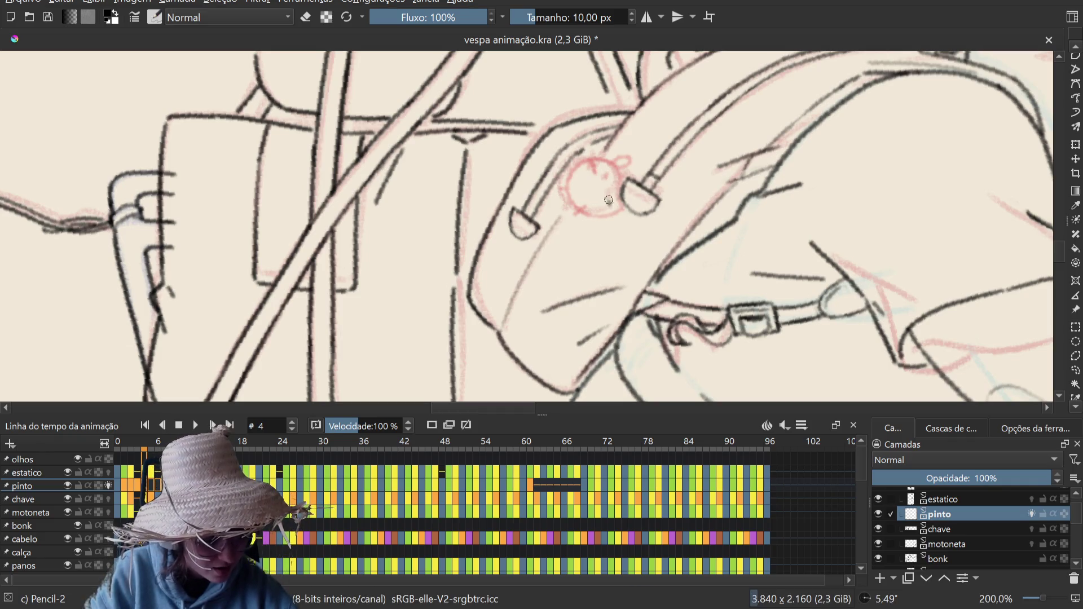
key("ctrl+z")
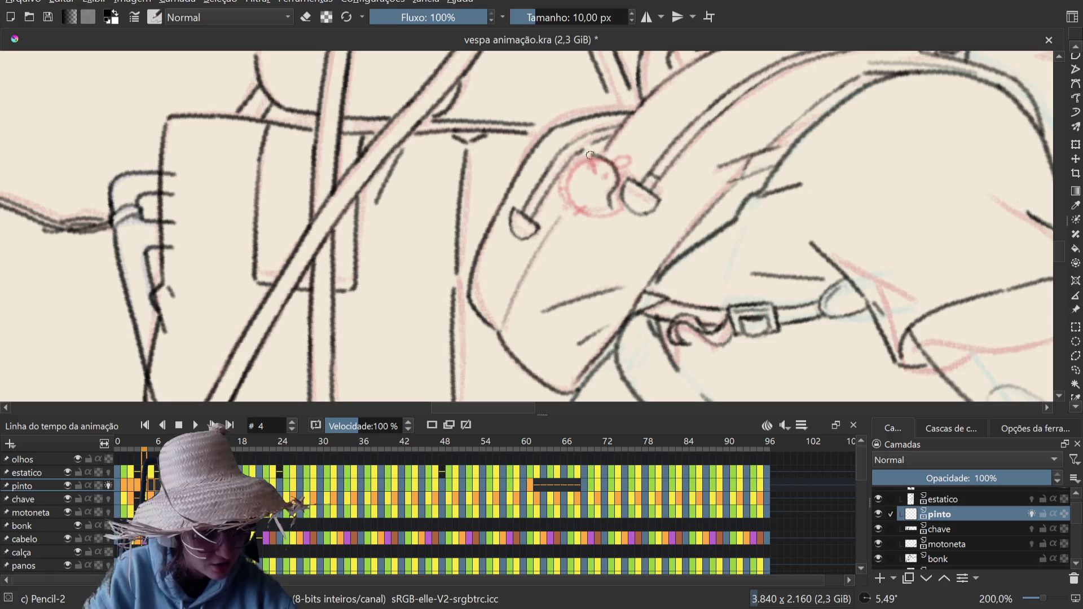
Step: Try three pencil lines across the red circle, undo each one, and save the file
mouse_move(608, 210)
left_mouse_down()
mouse_move(578, 204)
mouse_move(564, 181)
left_mouse_up()
key("ctrl+z")
key("ctrl+z")
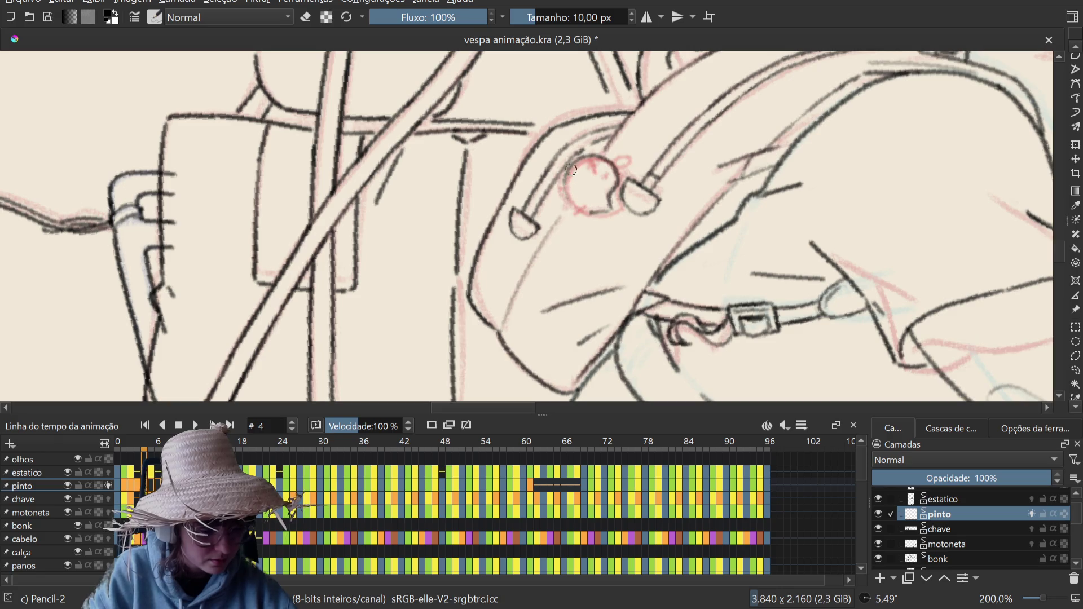
left_click_drag(591, 212, 567, 171)
key("ctrl+z")
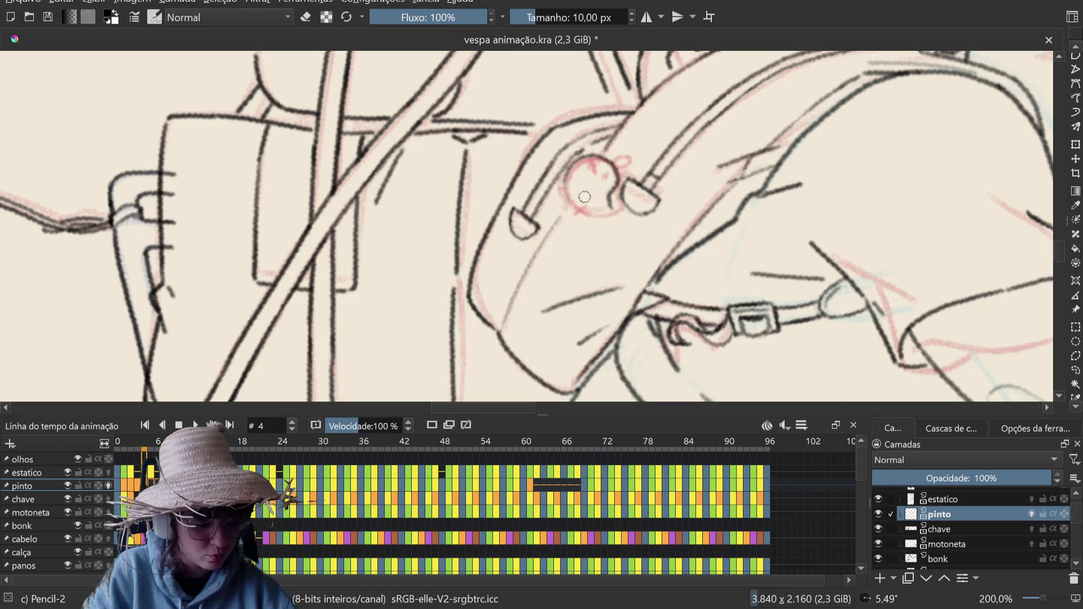
left_click_drag(609, 209, 565, 184)
key("ctrl+z")
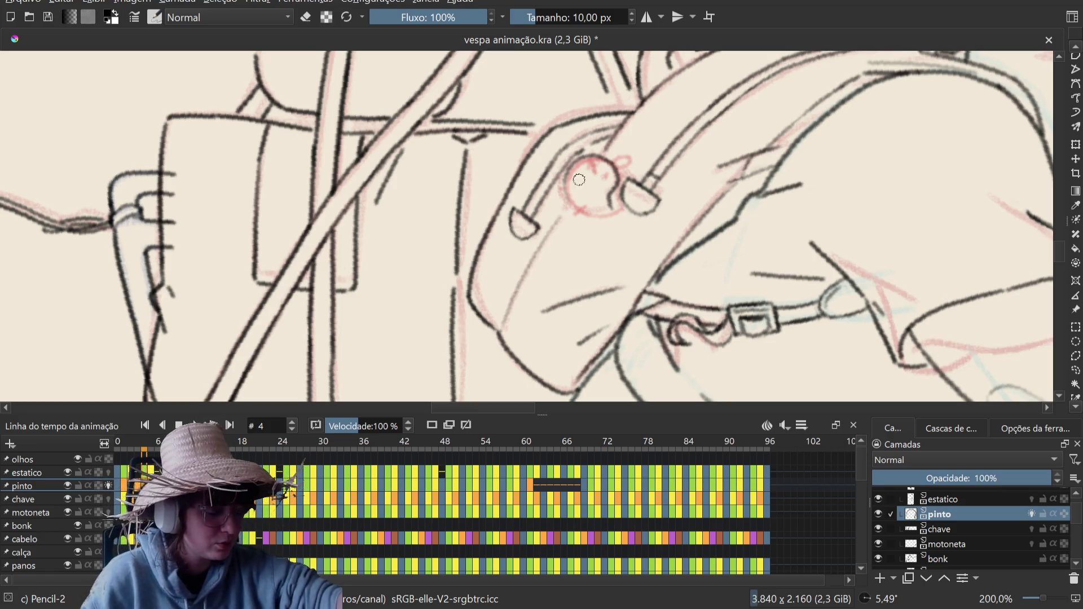
key("ctrl+s")
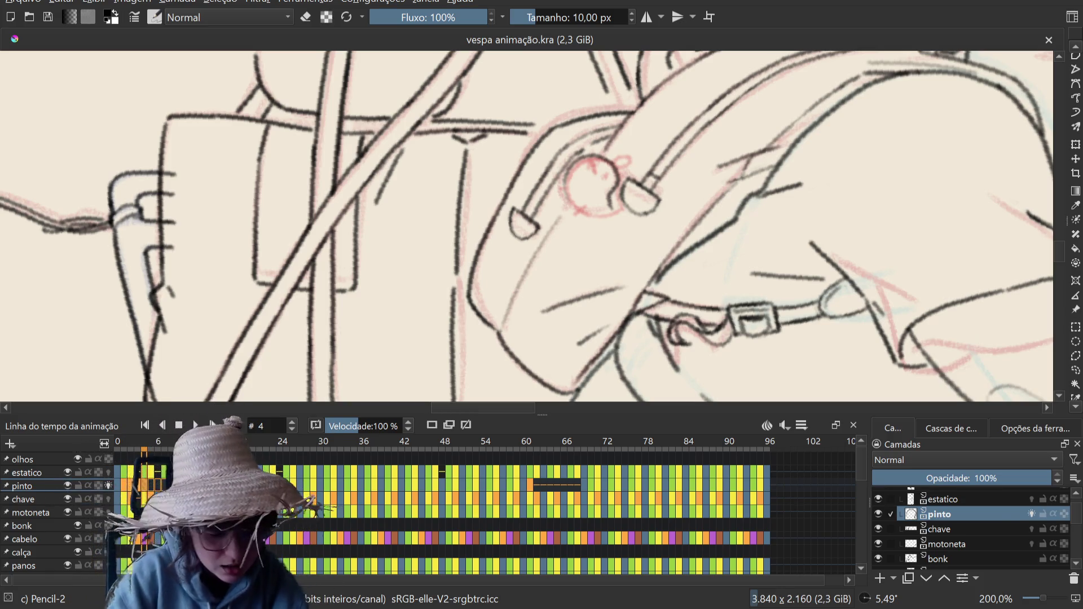
Step: Clear frame 4's old strokes with Delete, ink a dark mark inside the red circle, then return to frame 3
left_click_drag(527, 226, 542, 235)
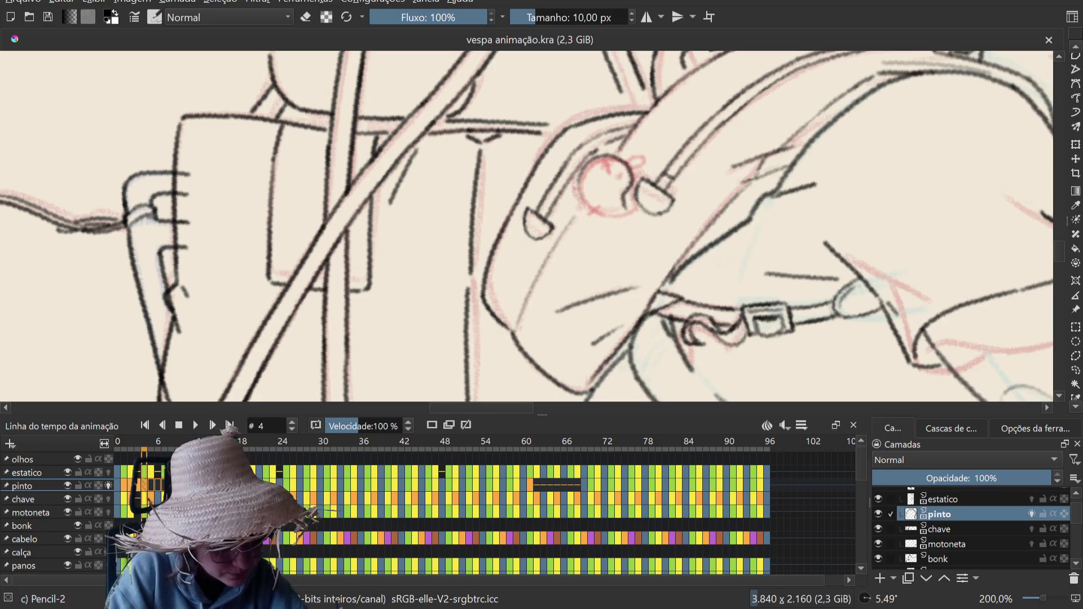
right_click(868, 237)
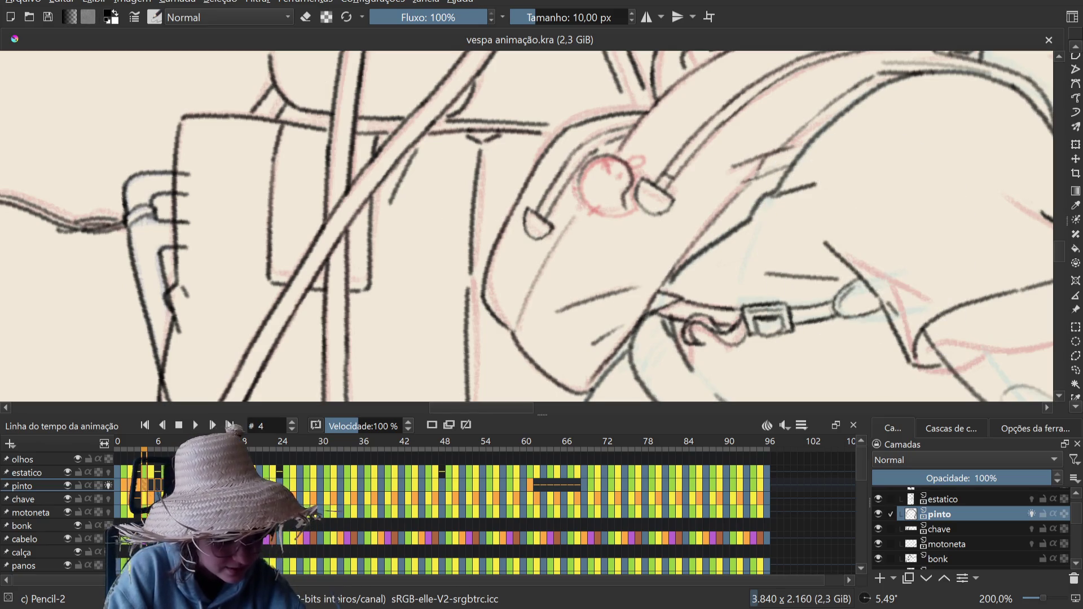
key("Delete")
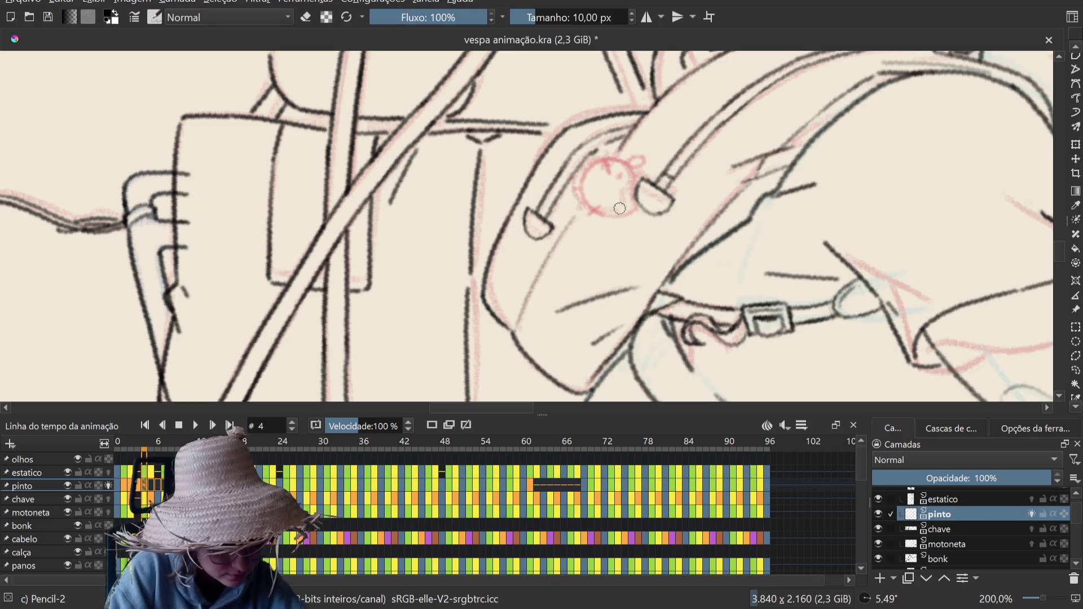
mouse_move(620, 208)
left_mouse_down()
mouse_move(632, 176)
mouse_move(598, 208)
mouse_move(619, 208)
left_mouse_up()
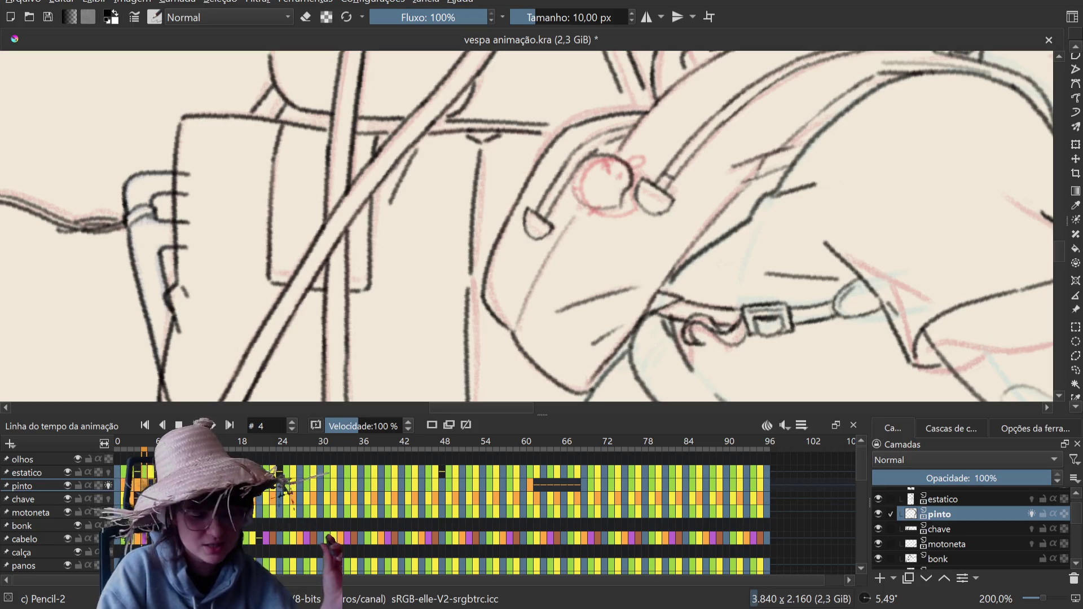
key("Left")
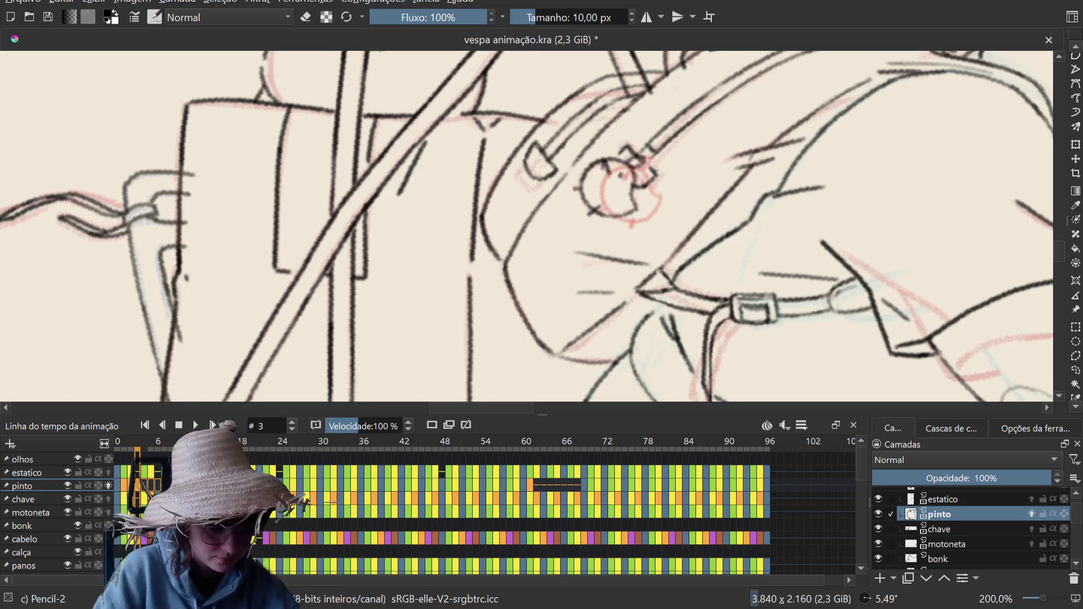
key("Right")
key("Left")
key("Right")
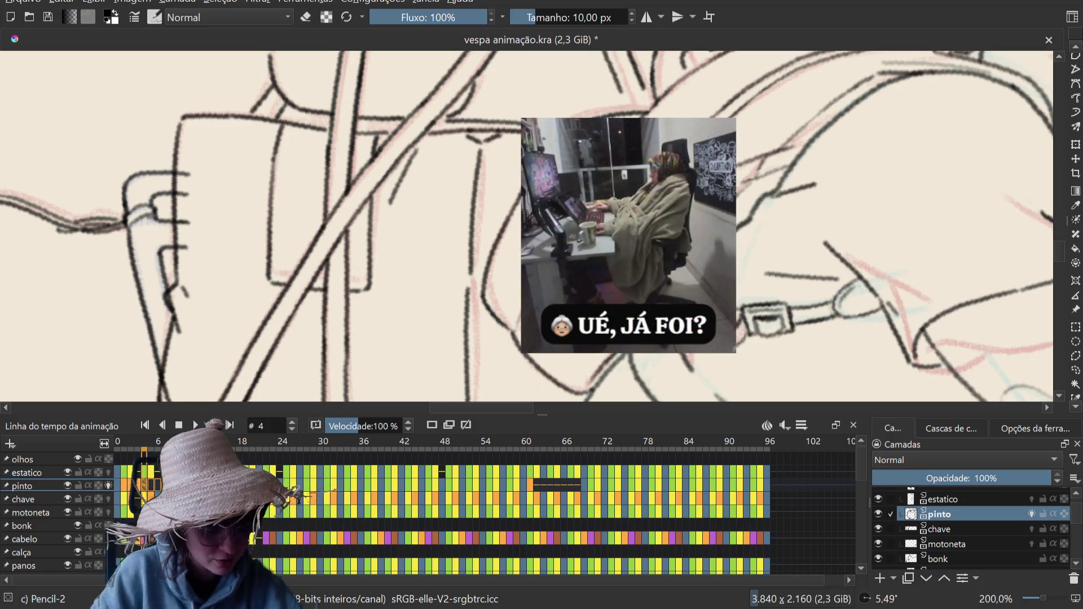
key("ctrl+s")
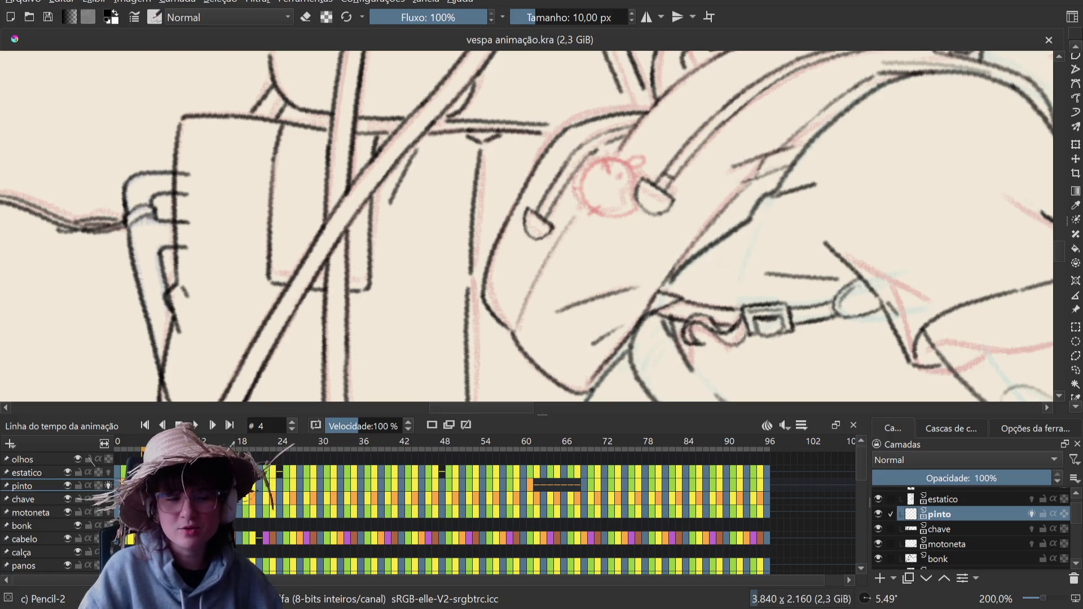
Step: Preview the animation, then start inking the red circle's left side near the ear cup, undoing rough strokes
key("space")
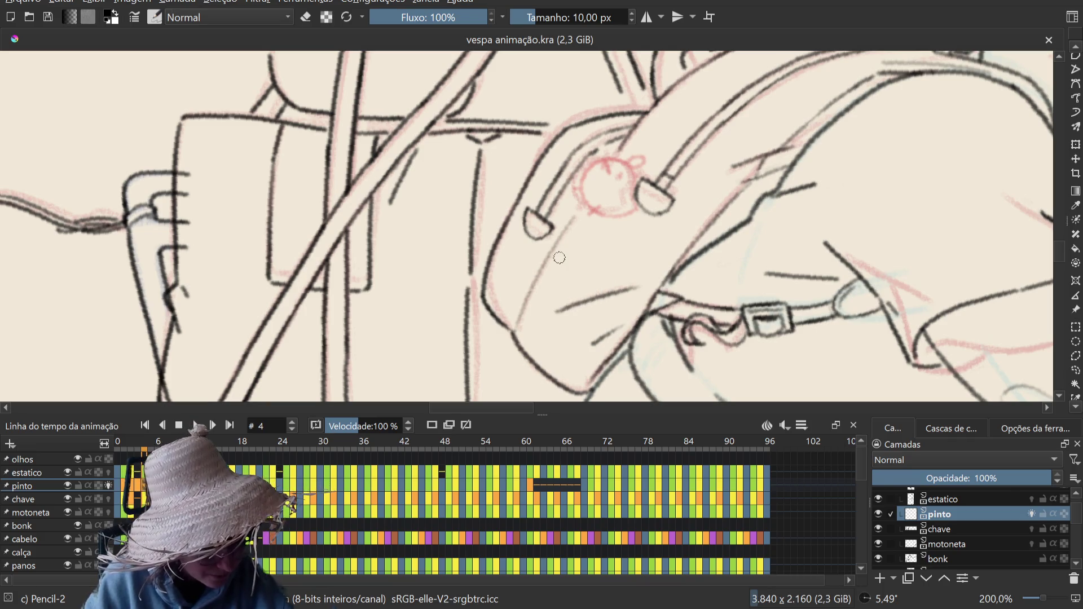
mouse_move(657, 173)
left_mouse_down()
mouse_move(649, 183)
mouse_move(646, 175)
left_mouse_up()
key("ctrl+s")
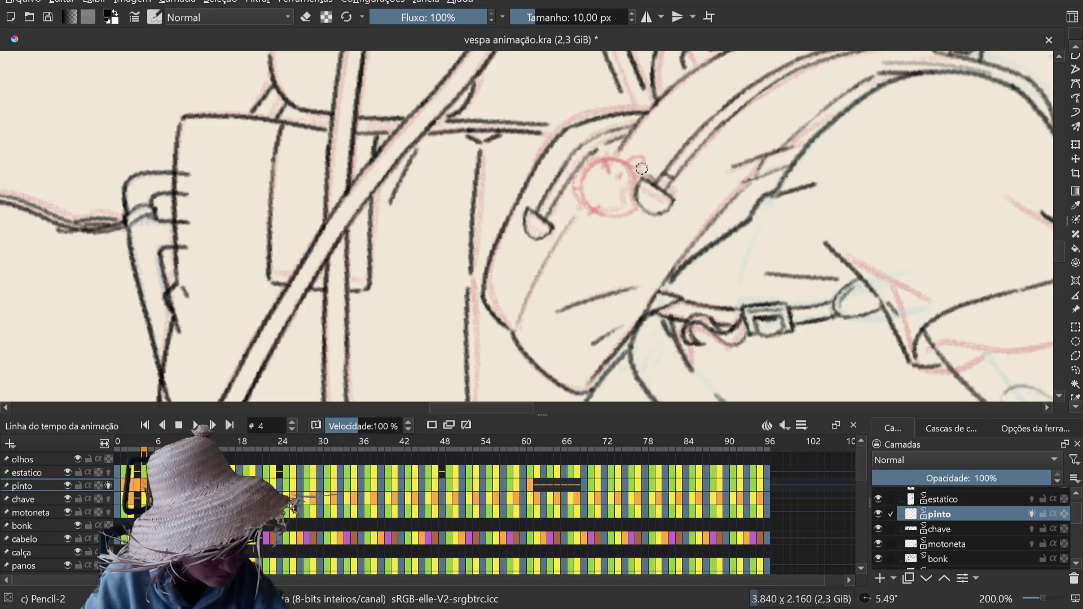
left_click_drag(641, 172, 595, 212)
key("ctrl+z")
Step: Ink the circle's left curve, lower edge and top in black, redoing bad strokes, and save the file
left_click_drag(635, 163, 607, 215)
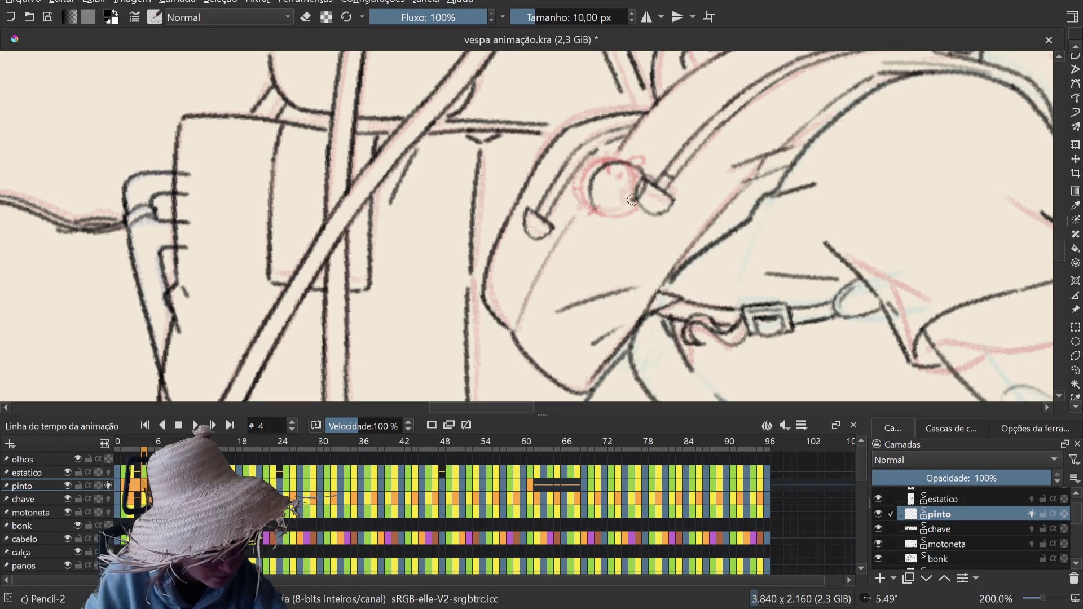
left_click_drag(629, 214, 602, 218)
key("ctrl+z")
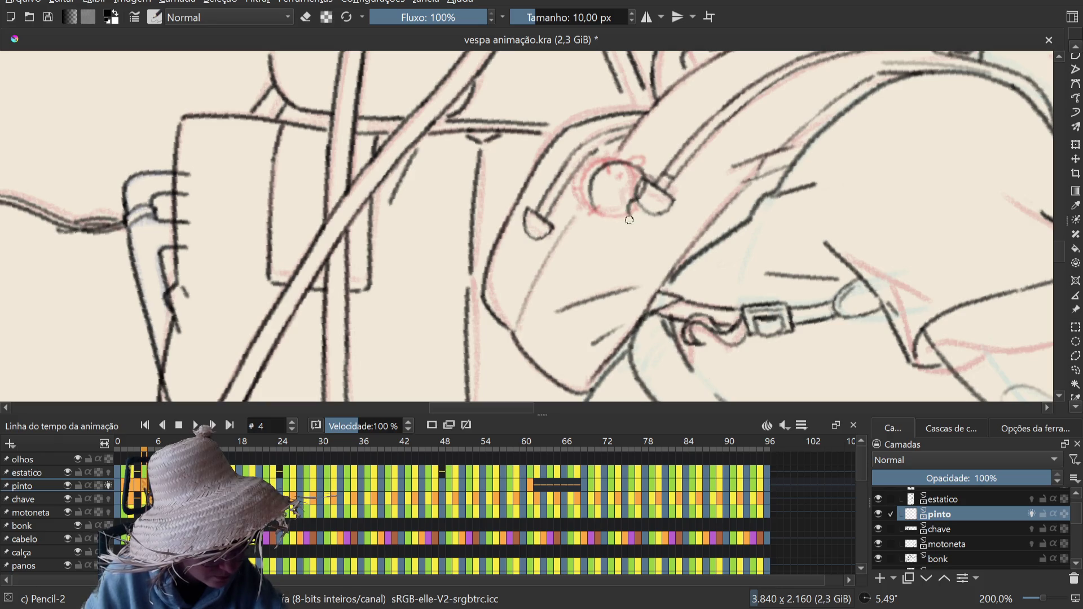
key("ctrl+z")
mouse_move(633, 201)
left_mouse_down()
mouse_move(603, 217)
mouse_move(590, 180)
left_mouse_up()
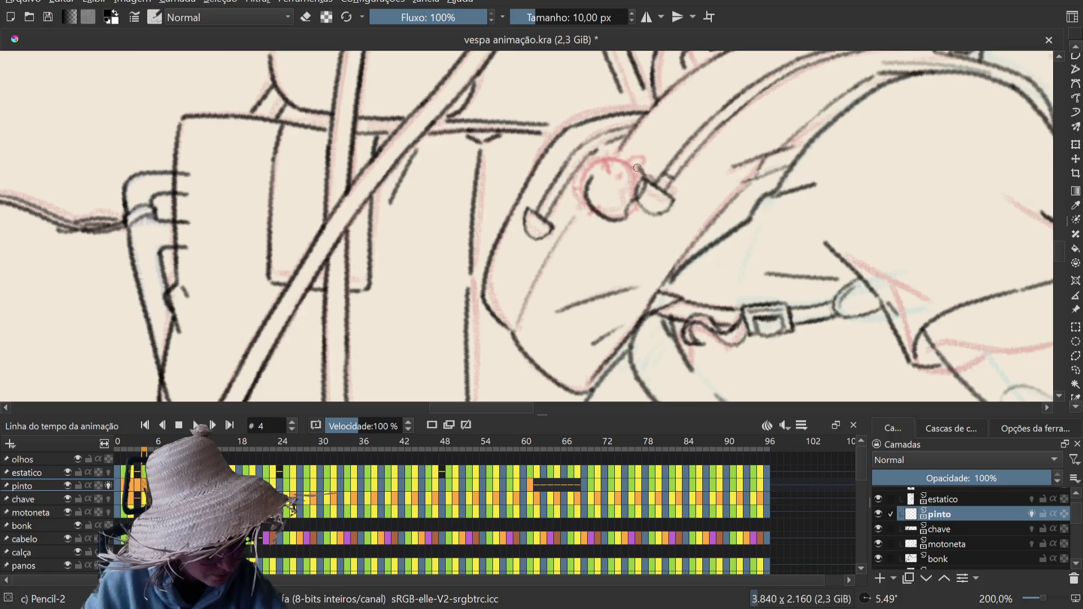
left_click_drag(640, 175, 594, 174)
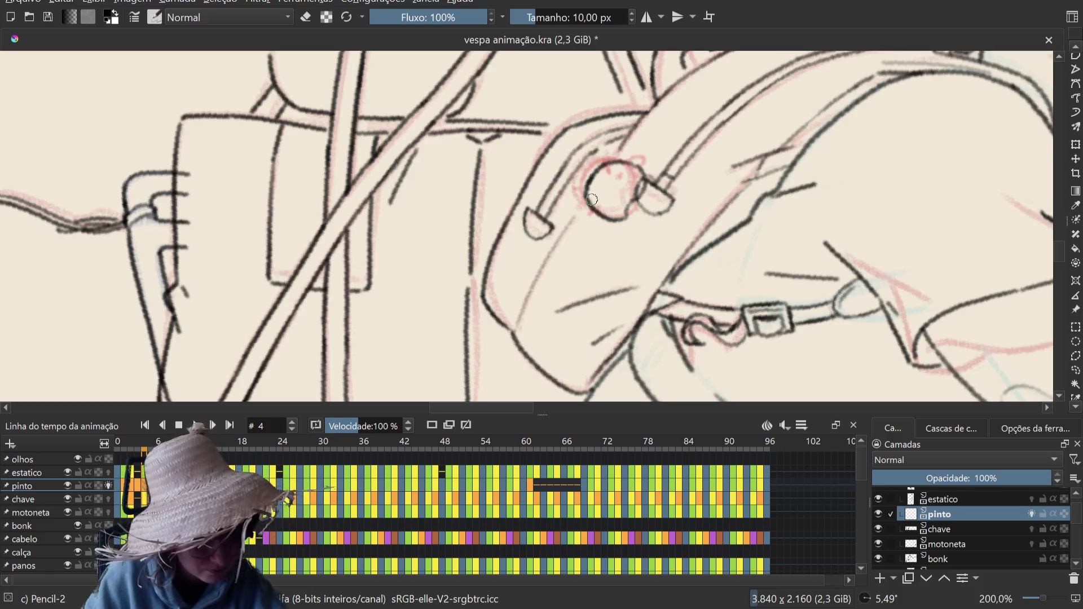
key("ctrl+s")
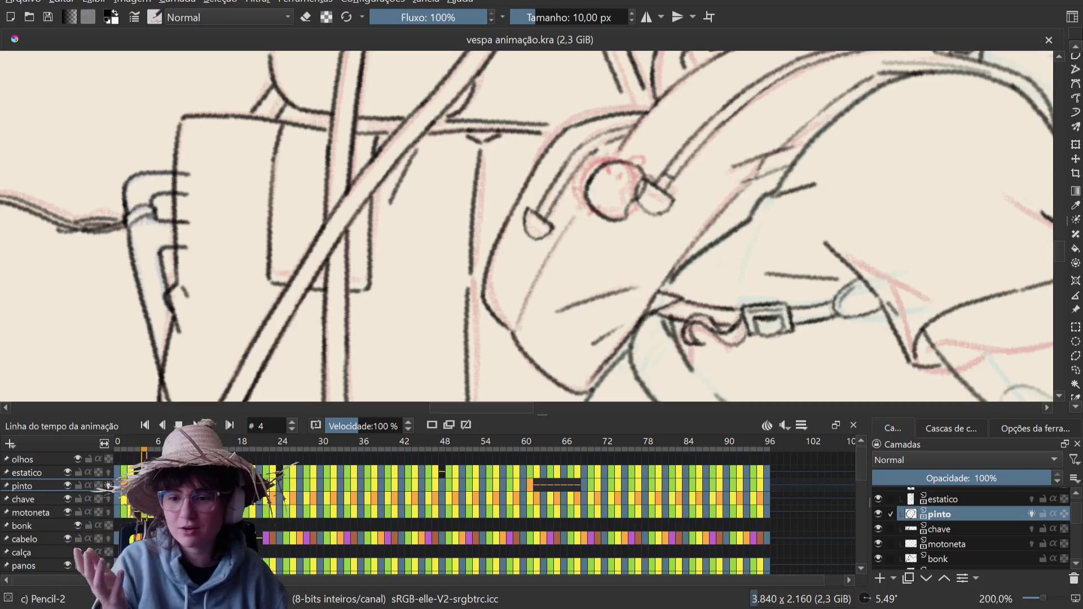
Step: Pick the eraser from the pop-up palette and erase the black-inked circle outline near the ear cup
right_click(341, 253)
left_click(601, 219)
mouse_move(598, 172)
left_mouse_down()
mouse_move(637, 183)
mouse_move(626, 215)
left_mouse_up()
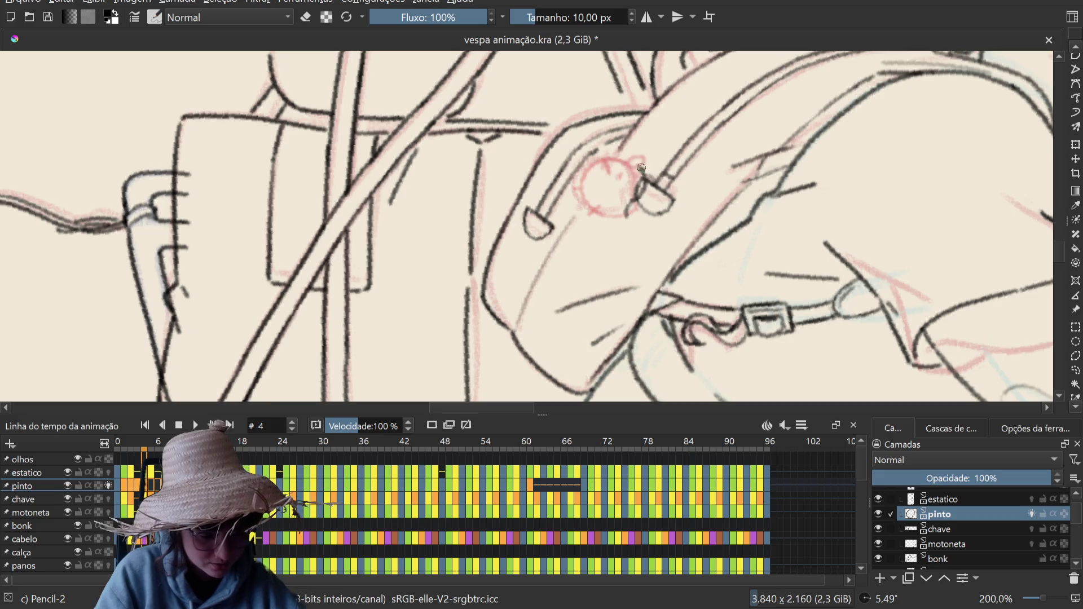
left_click_drag(593, 199, 639, 169)
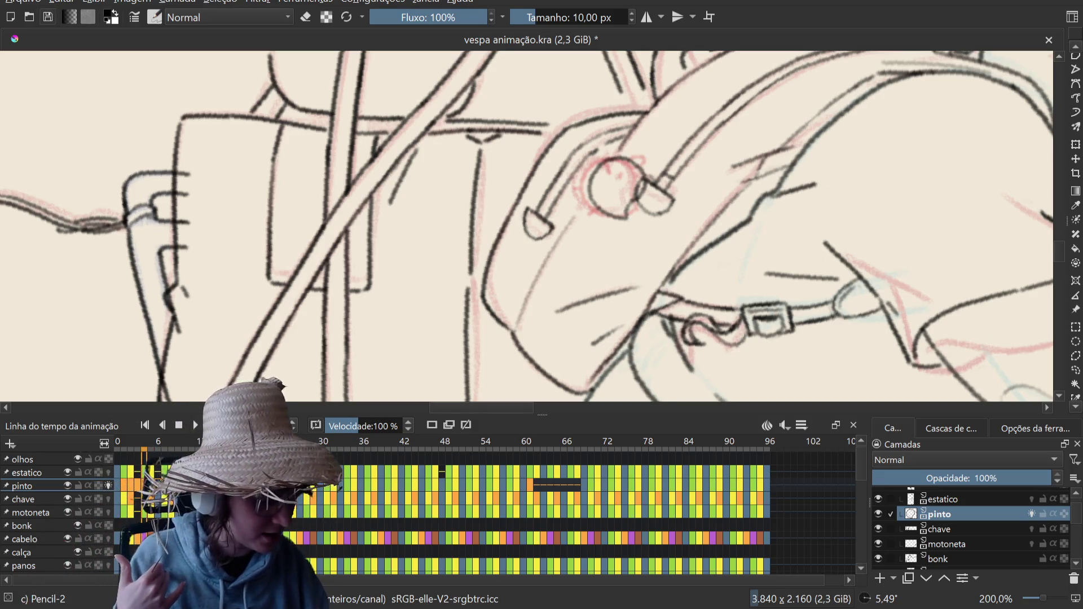
Step: Save vespa animação.kra with Ctrl+S
key("ctrl+s")
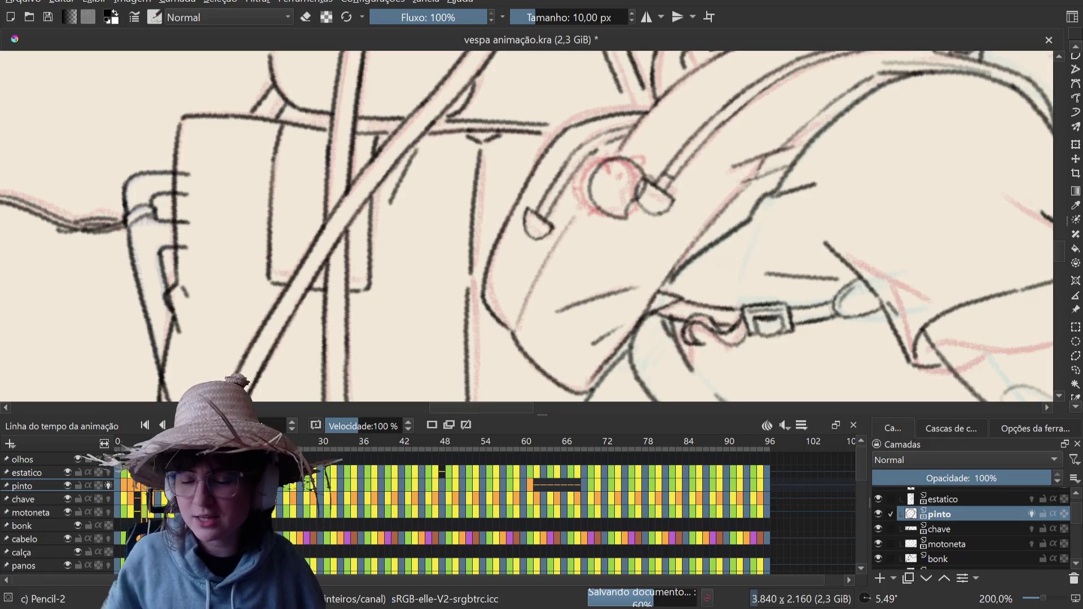